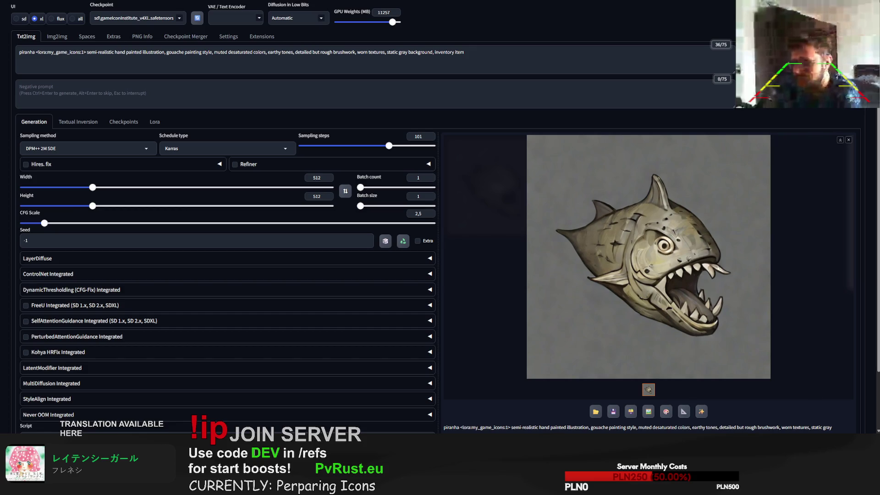
Replace 'piranha' with 'octopus' in the prompt and generate the gouache octopus icon
double_click(26, 51)
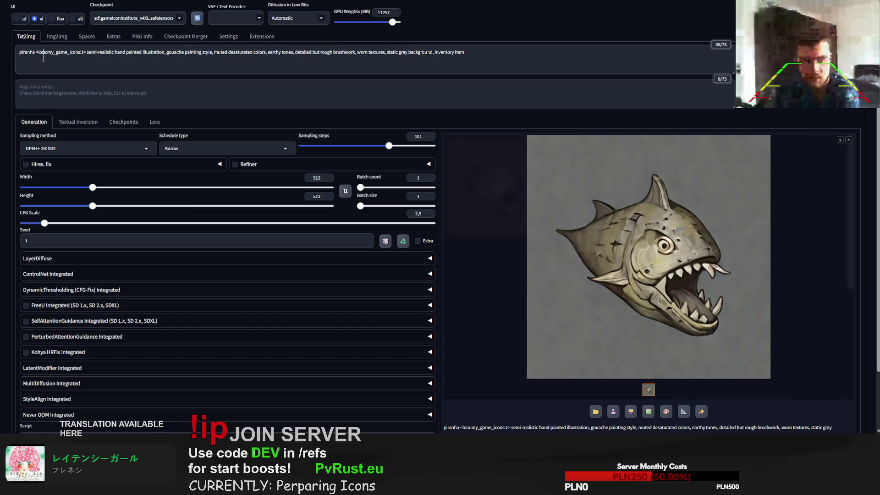
type("octopus")
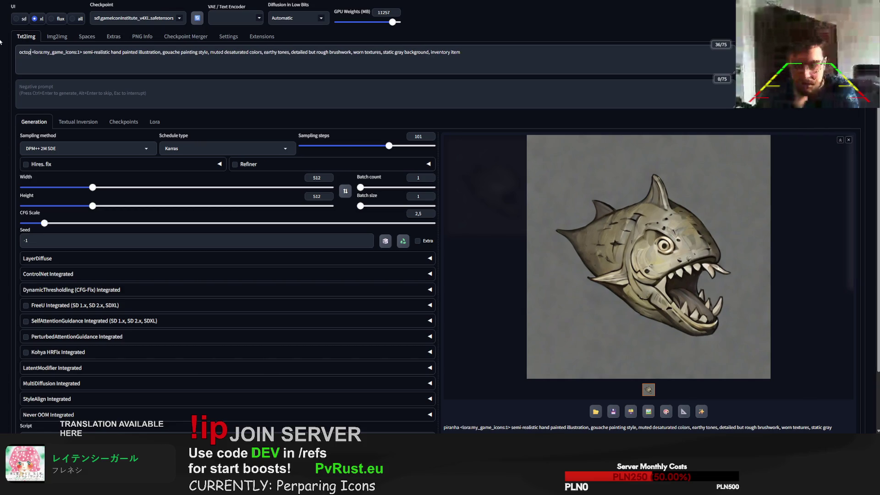
key("ctrl+Return")
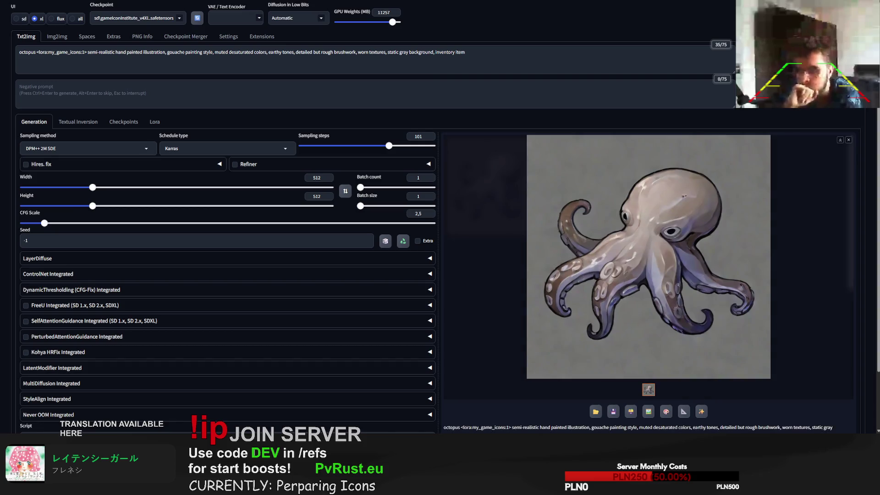
Generate another octopus icon variation from the unchanged prompt
key("ctrl+Return")
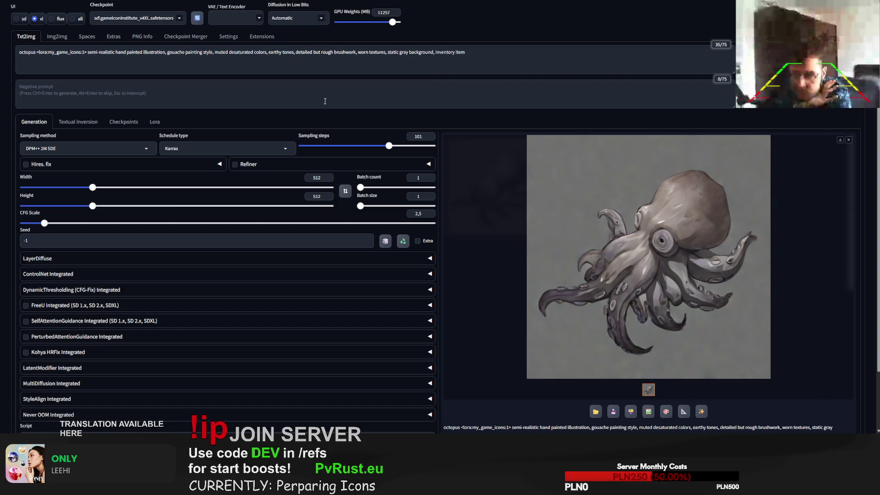
Replace 'octopus' with 'spoiled food on a plate', generating after each addition
double_click(33, 52)
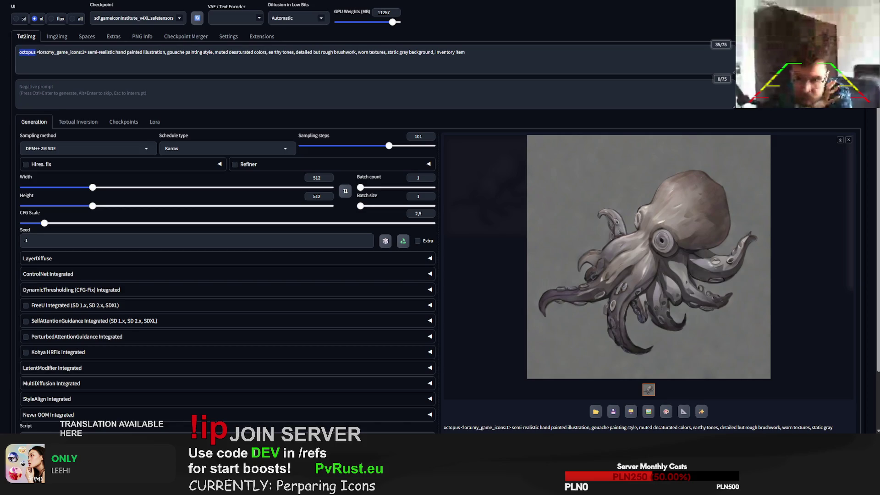
type("spoiled food")
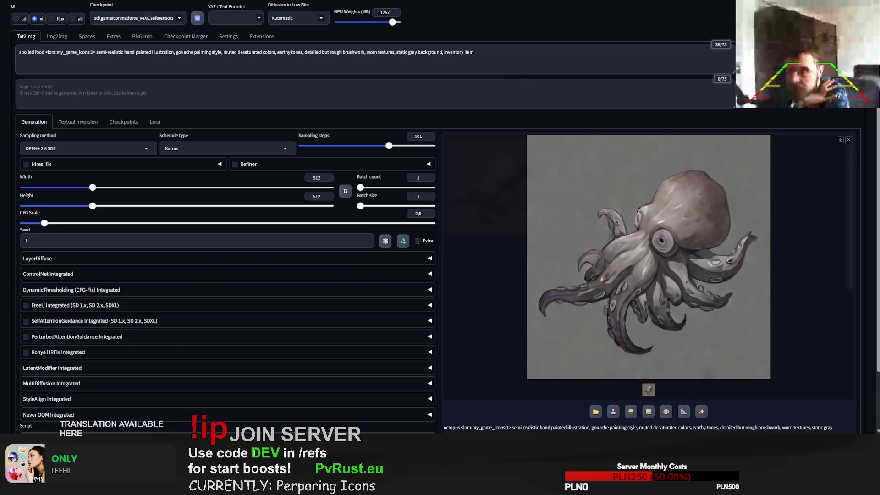
key("ctrl+Return")
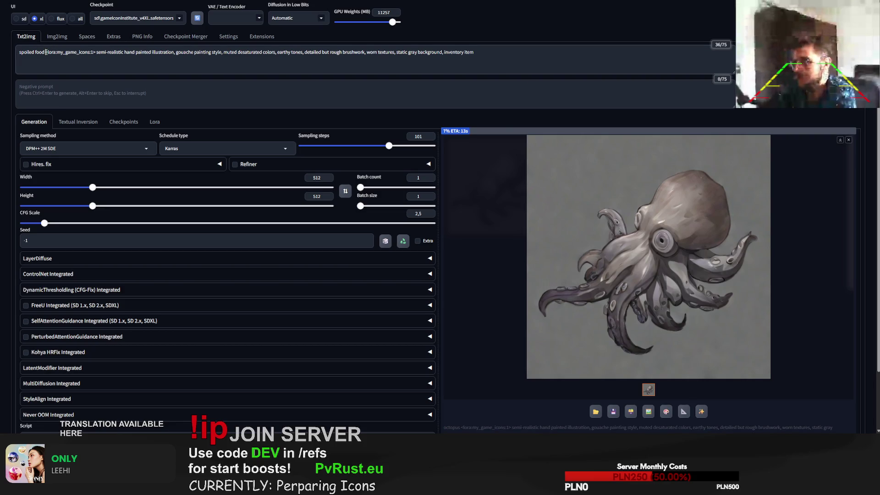
type("on ")
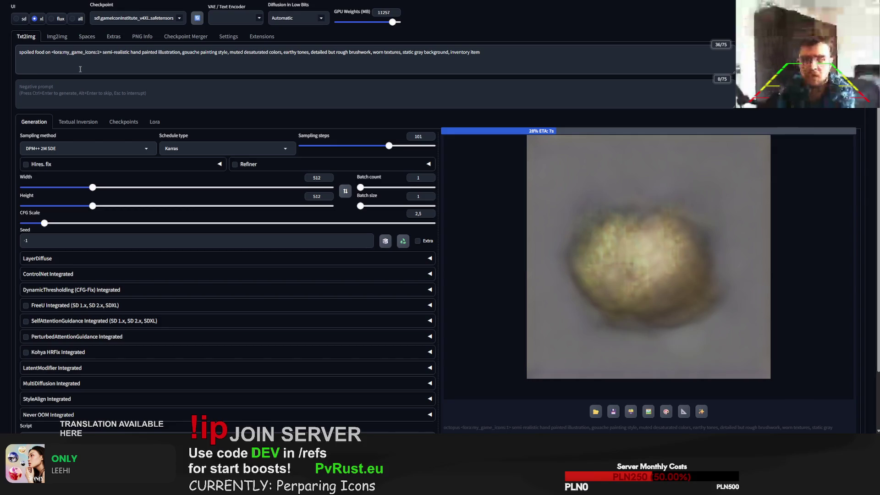
type("a plate")
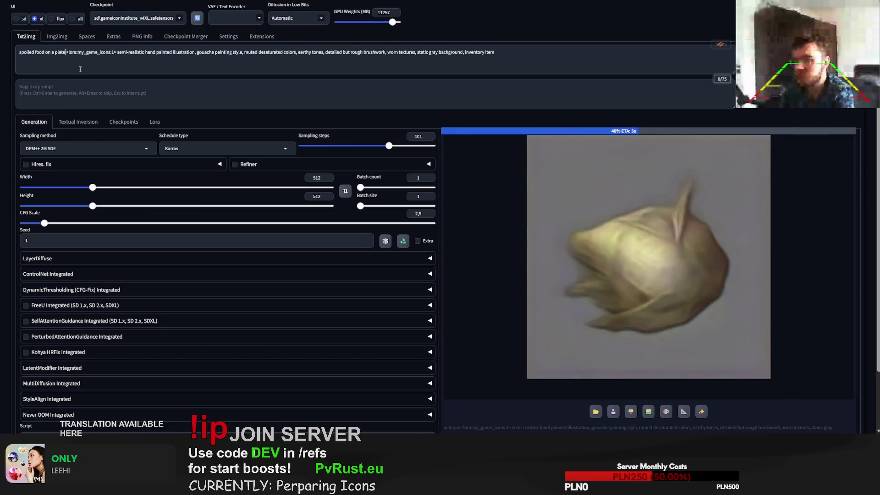
key("ctrl+Return")
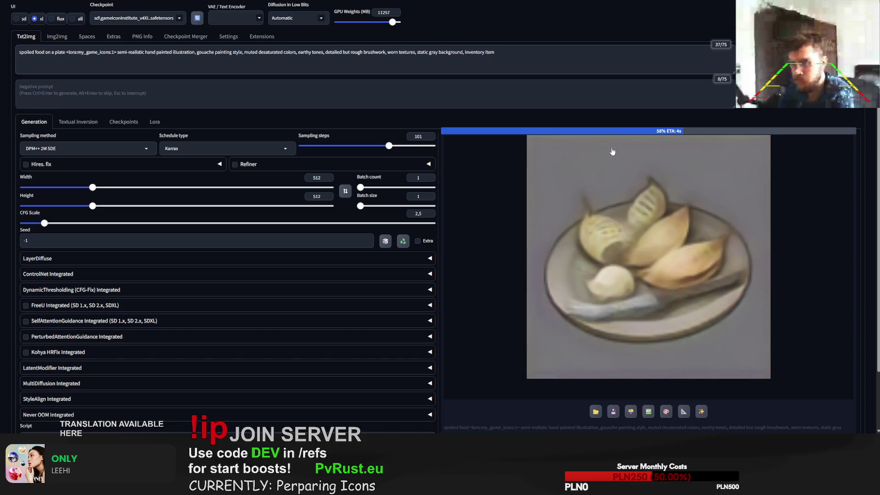
Append ', green mold, moss' to the prompt, fixing a typo, and generate
type(", green mold")
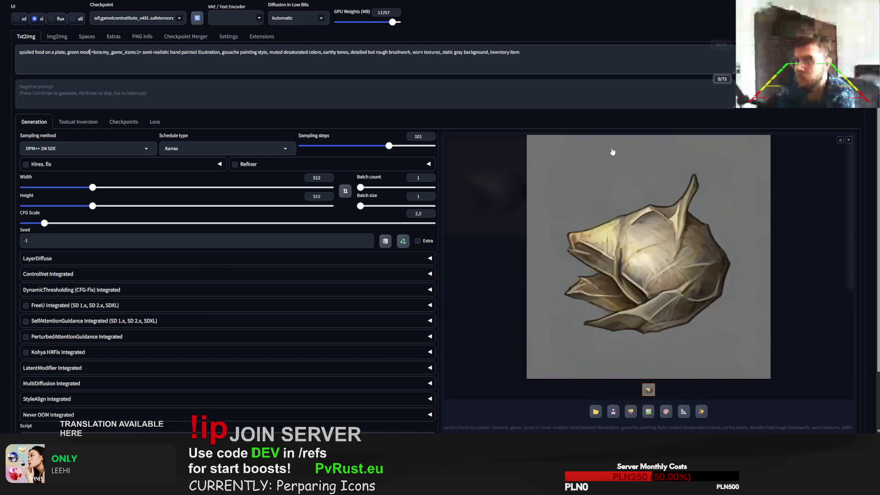
key("BackSpace")
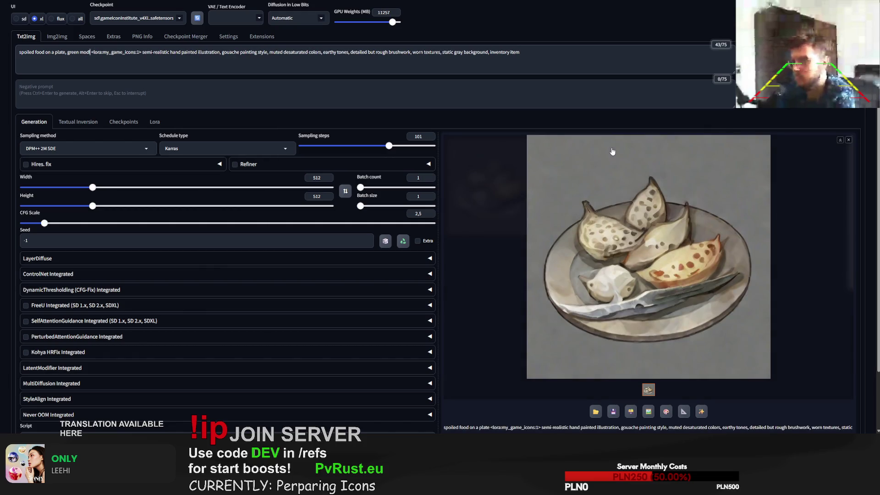
key("BackSpace")
type("ld, moss")
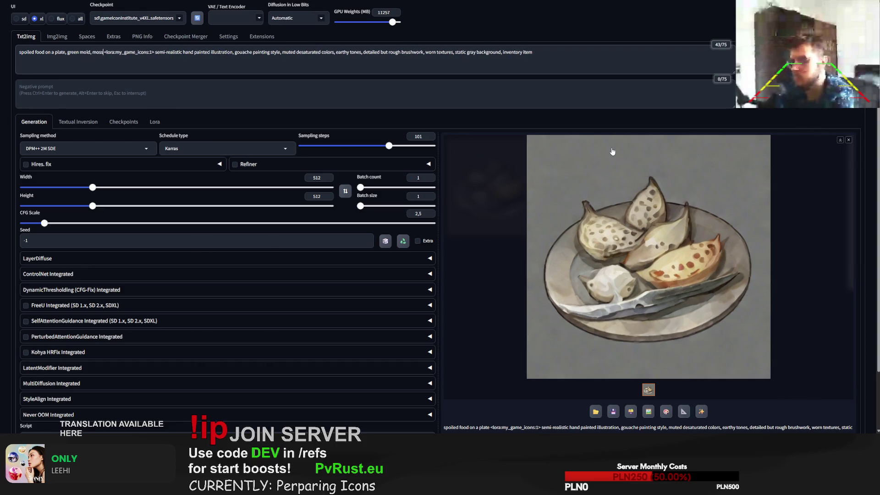
key("ctrl+Return")
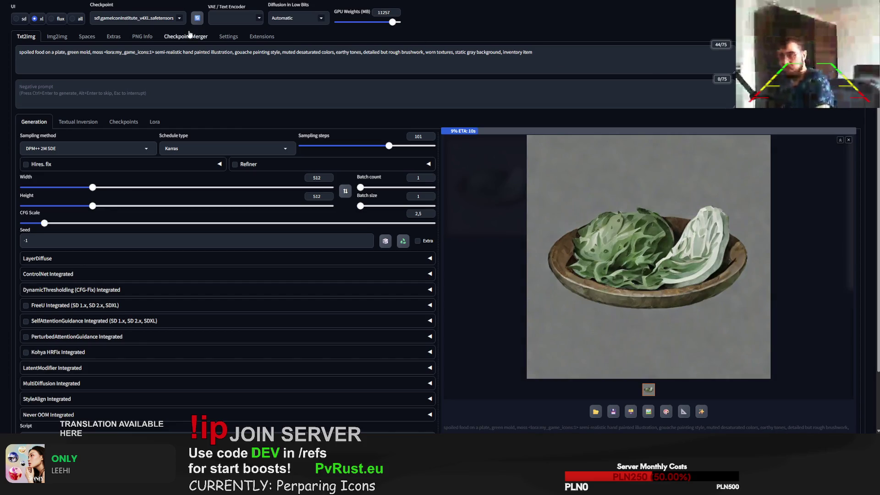
Swap 'moss' for 'mushrooms' in the prompt and generate
double_click(97, 51)
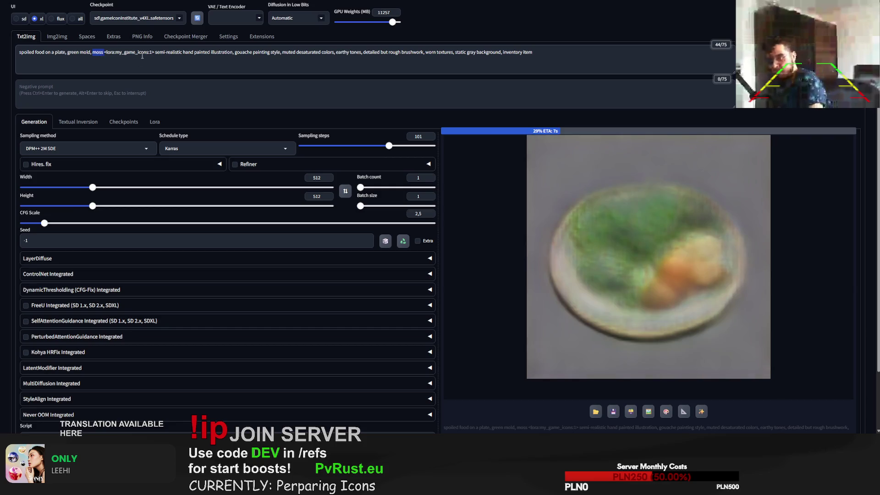
key("BackSpace")
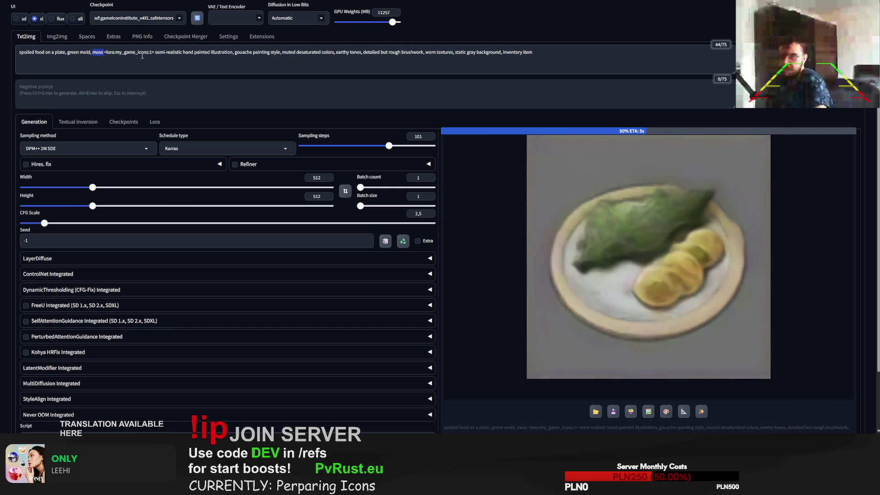
key("BackSpace")
type(", mushrooms")
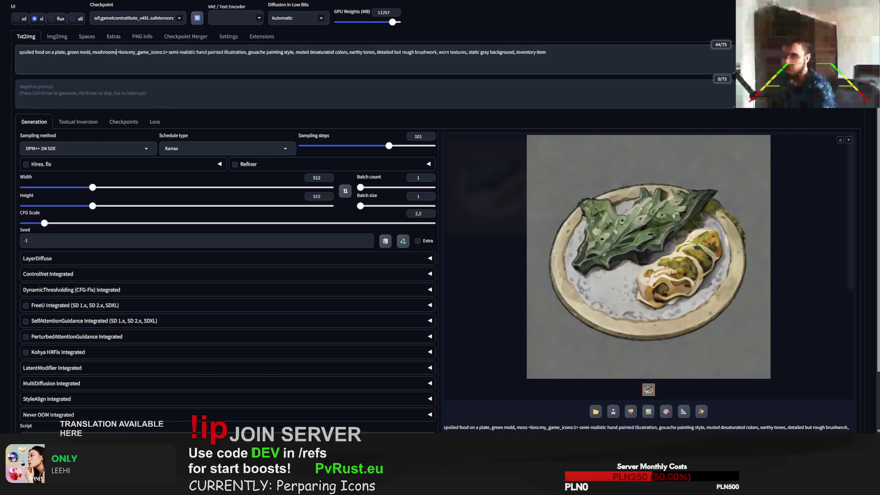
key("ctrl+Return")
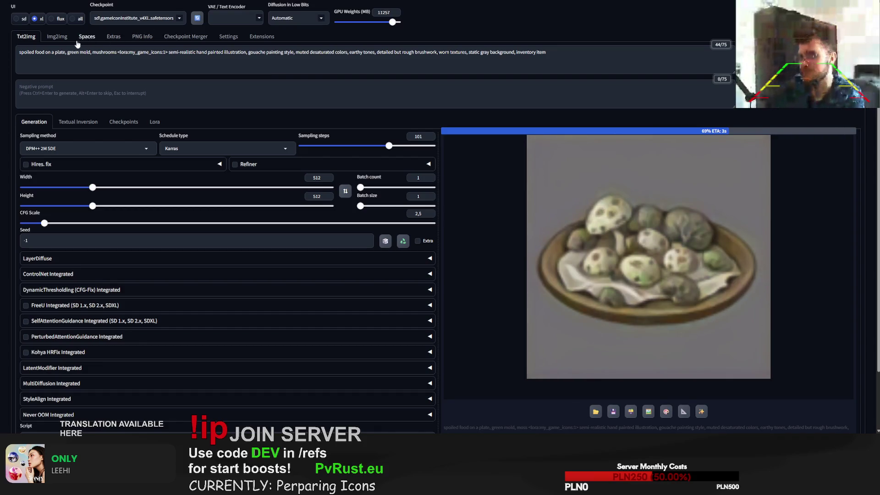
Remove 'mushrooms' and regenerate spoiled food with green mold only
double_click(102, 52)
key("BackSpace")
key("BackSpace")
key("BackSpace")
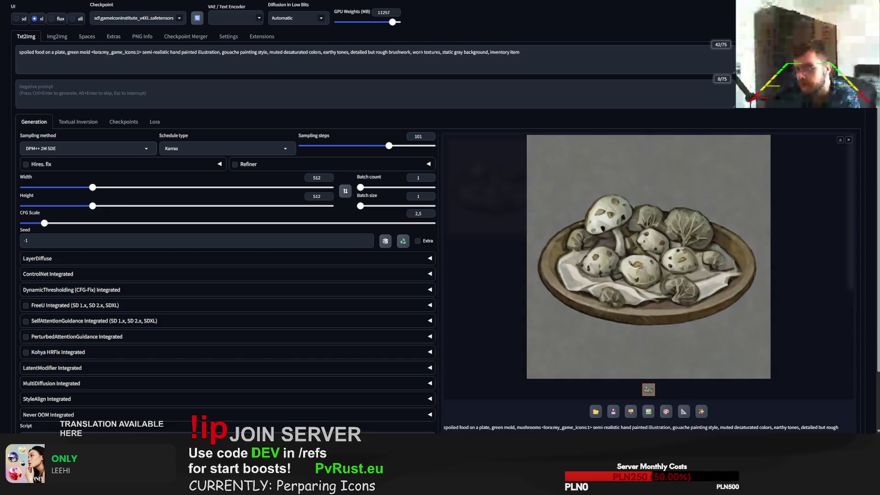
key("ctrl+Return")
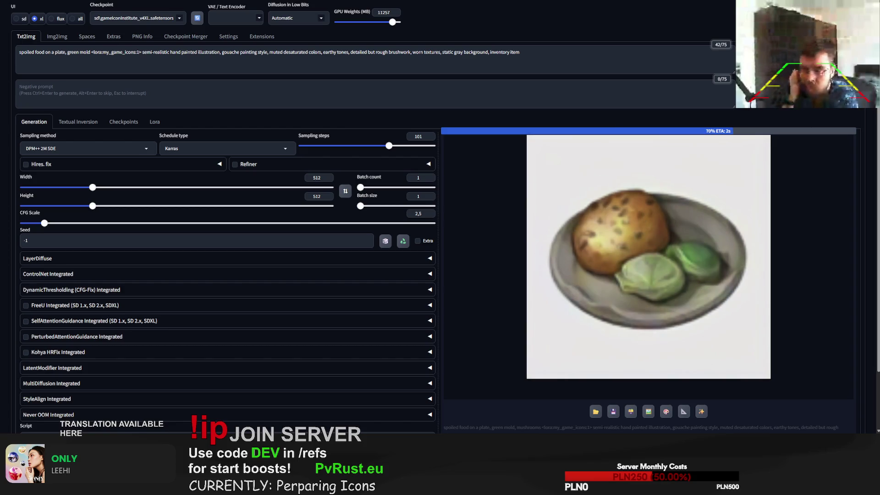
Change the prompt to 'spoiled food on a plate with green mold' and generate
left_click(67, 53)
key("BackSpace")
type("with")
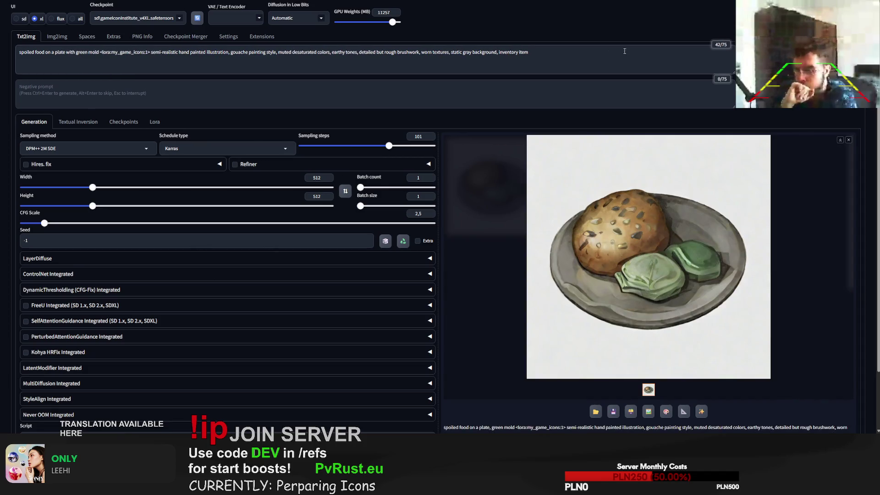
key("ctrl+Return")
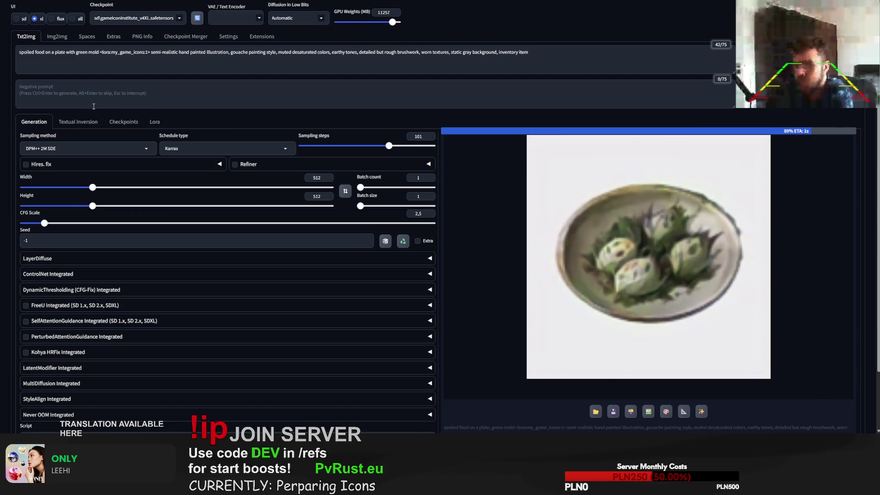
Add 'meat' after 'plate' in the prompt and generate two images
left_click(65, 53)
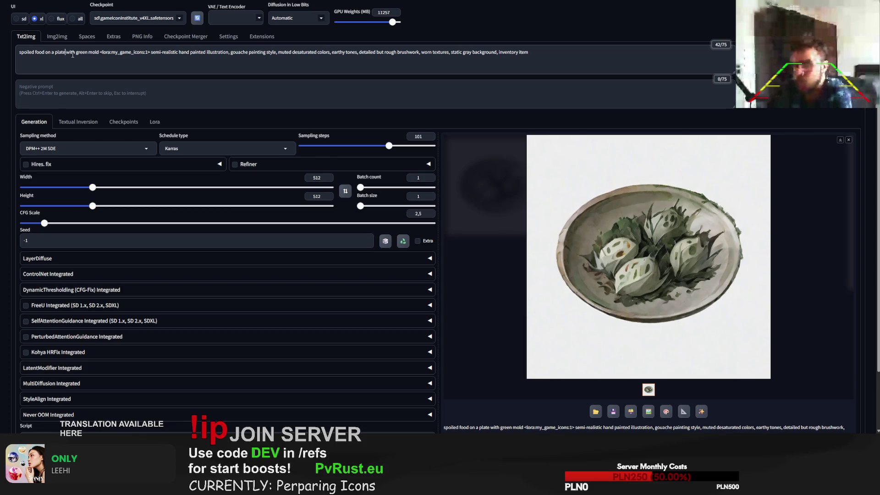
type("mimeat")
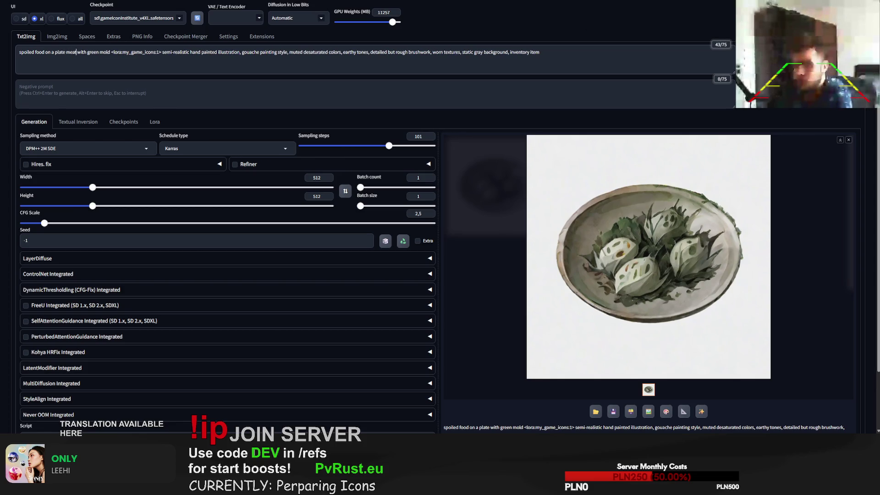
key("ctrl+Return")
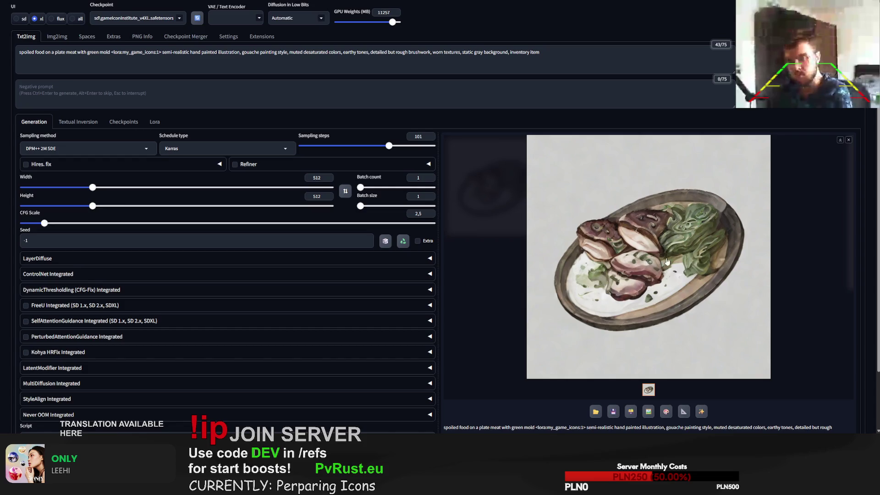
key("ctrl+Return")
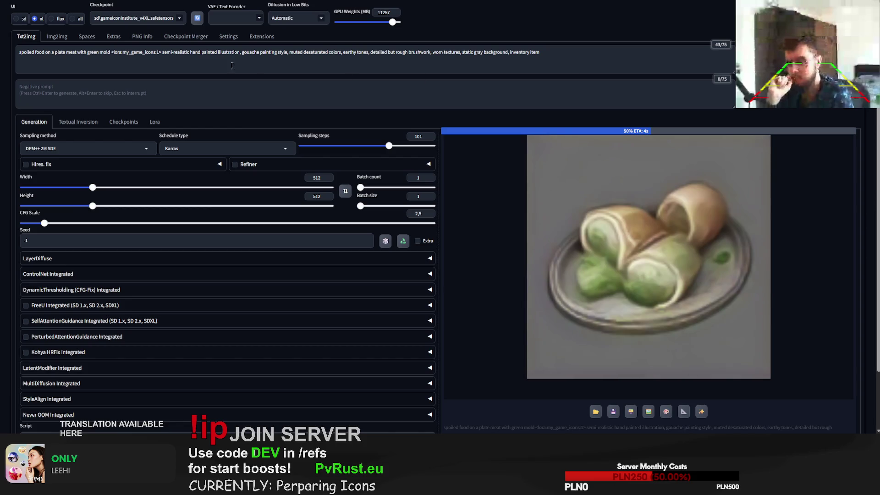
Generate with 'old' added before 'meat', then replace the subject with 'waffles on a plate'
left_click(67, 53)
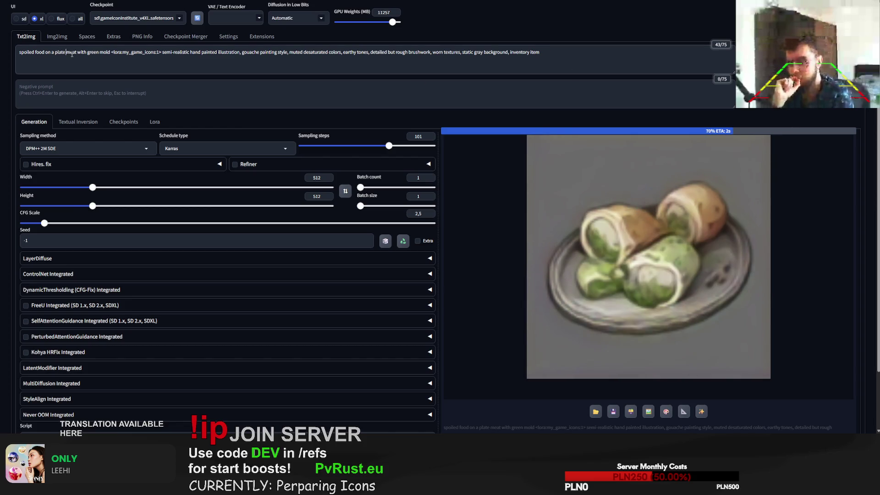
type("old")
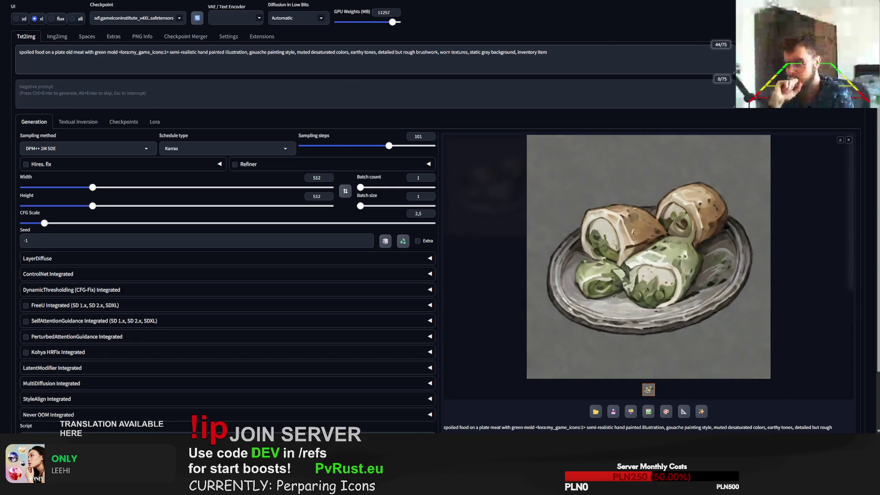
left_click(779, 59)
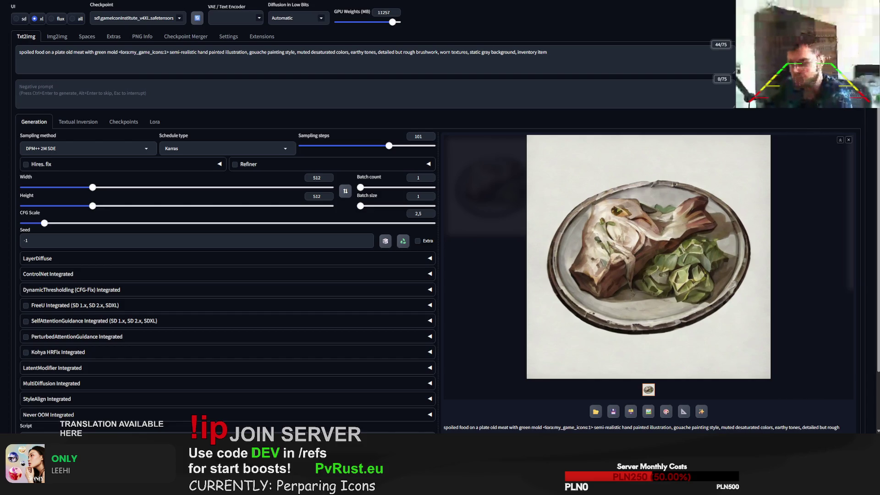
left_click_drag(118, 53, 19, 53)
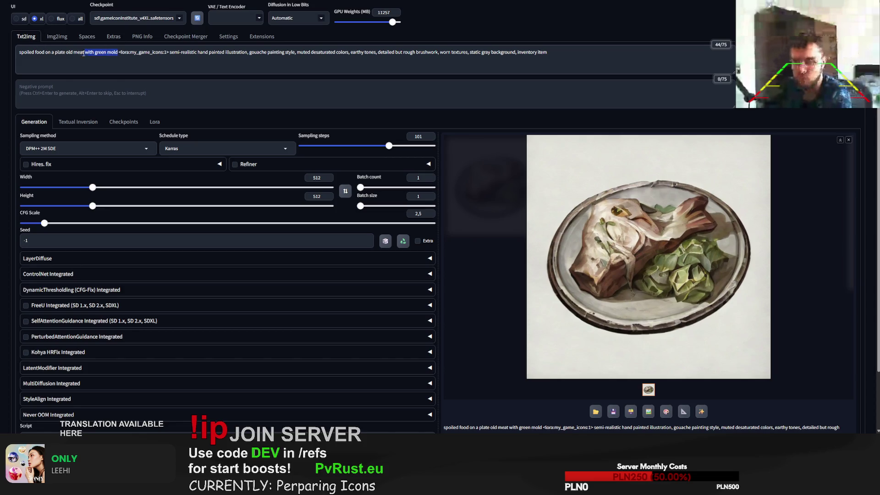
type("waffles")
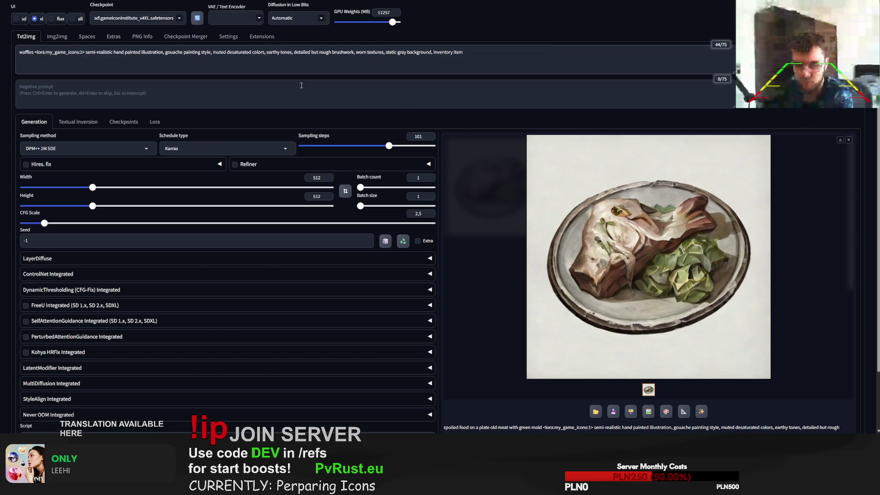
type(" on a plate")
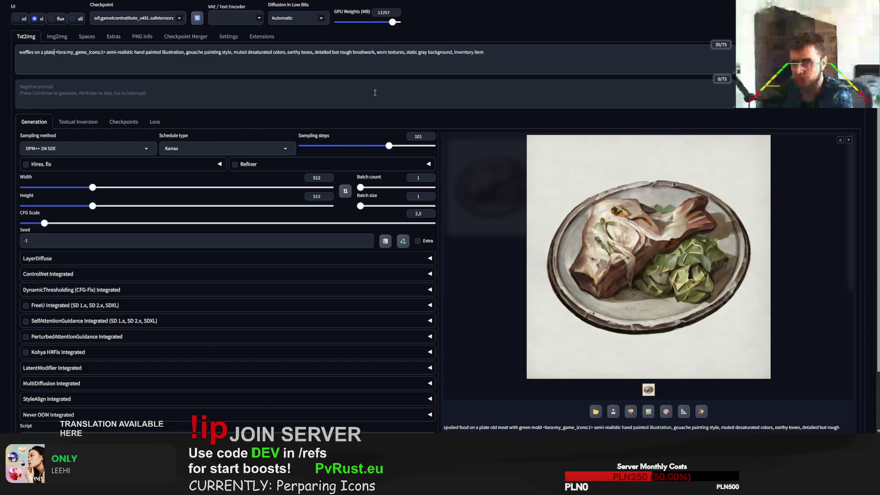
Generate two 'waffles on a plate' icon variations
key("ctrl+Return")
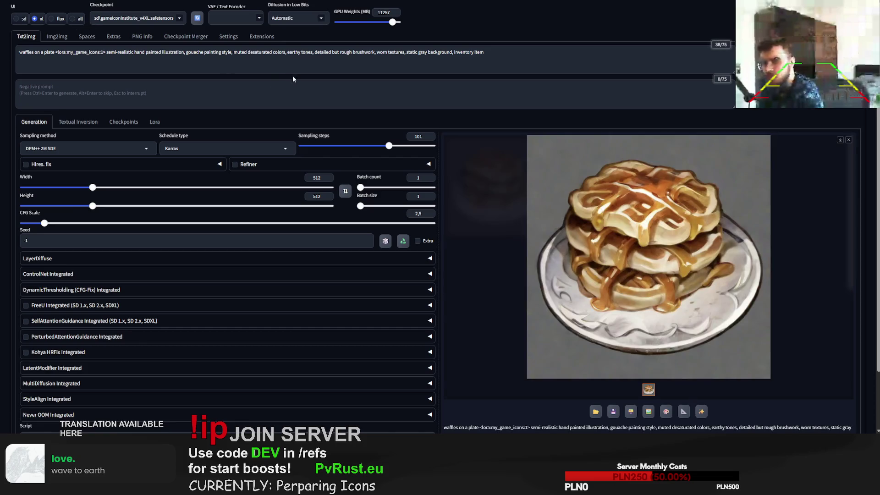
left_click(770, 52)
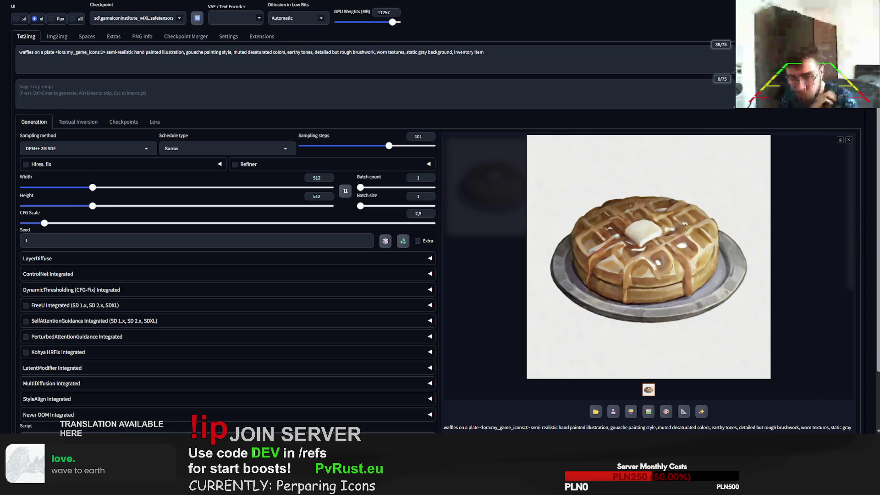
Replace 'waffles on a plate' with 'colorful candies in bag' and generate the icon
left_click_drag(55, 52, 9, 57)
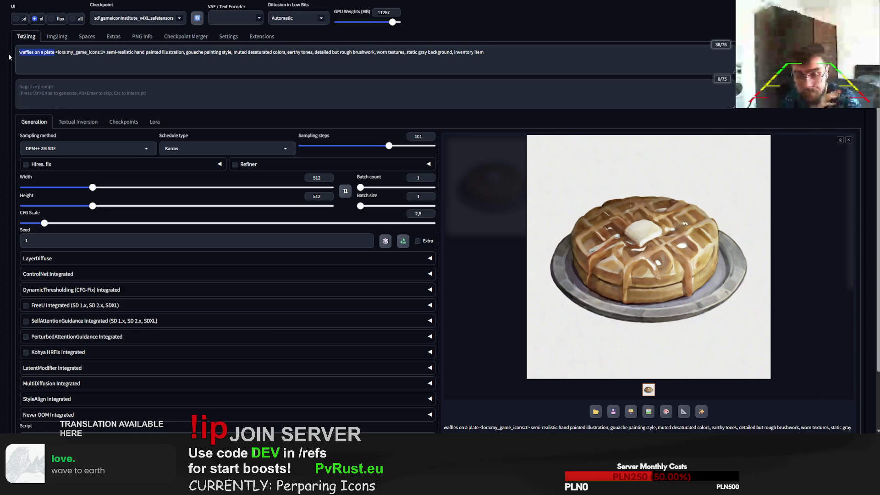
type("colorful candies in bag")
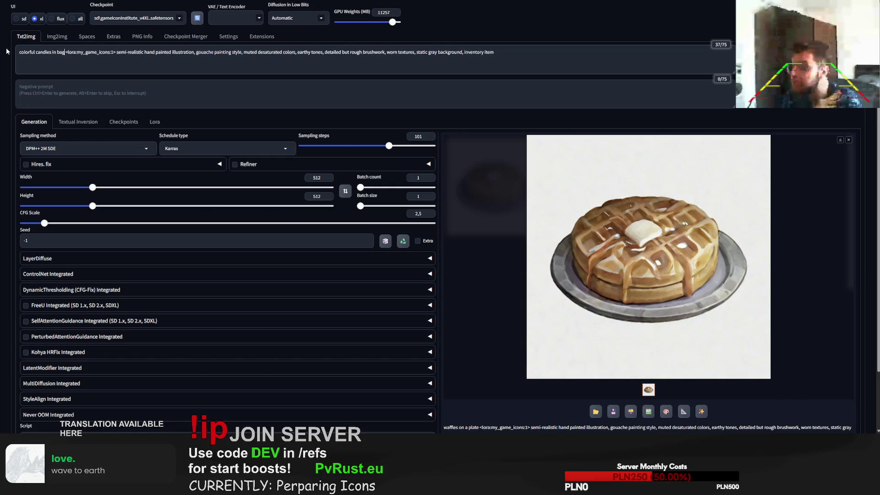
key("ctrl+Return")
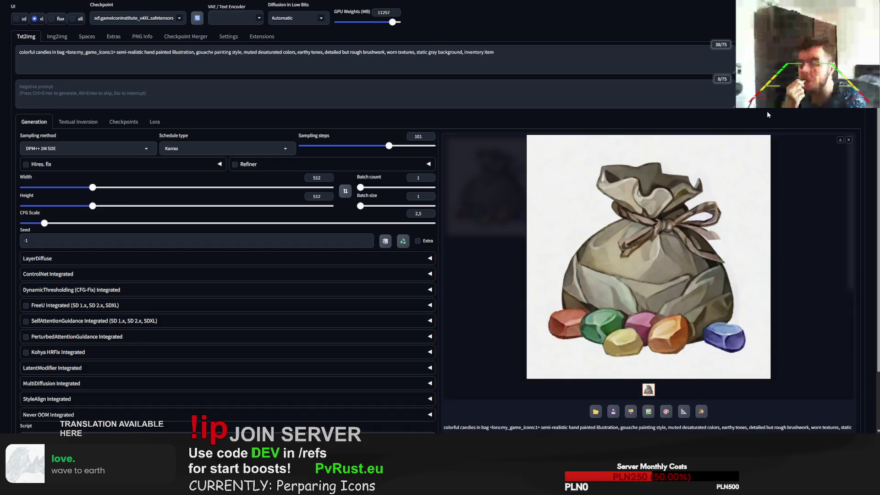
Generate two more colorful candies-in-bag icon variations
key("ctrl+Return")
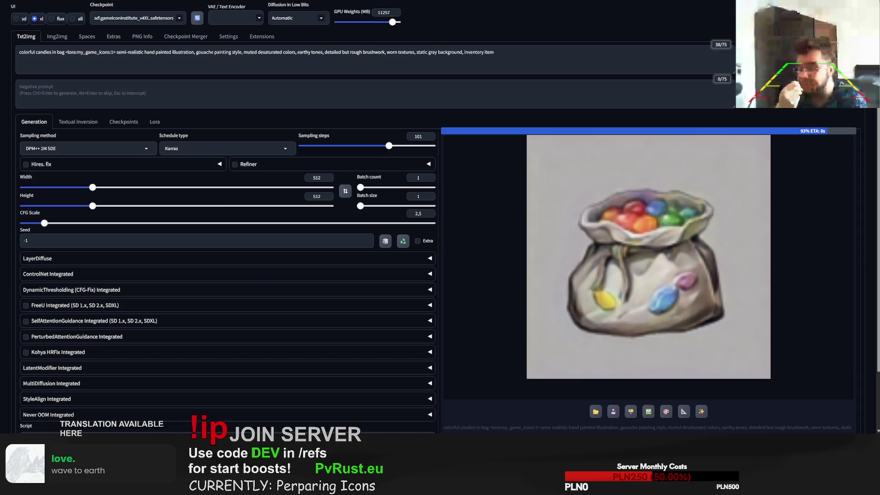
key("ctrl+Return")
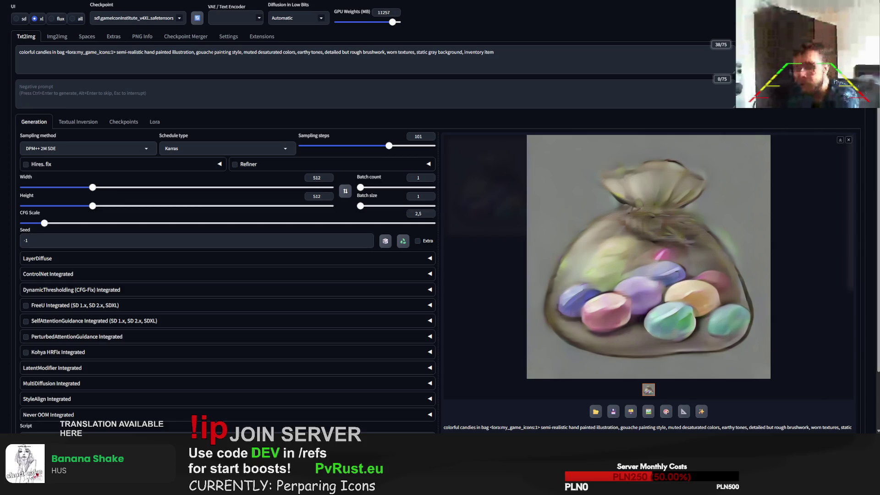
Replace the subject with 'venision sausage' and start generating
left_click(59, 52)
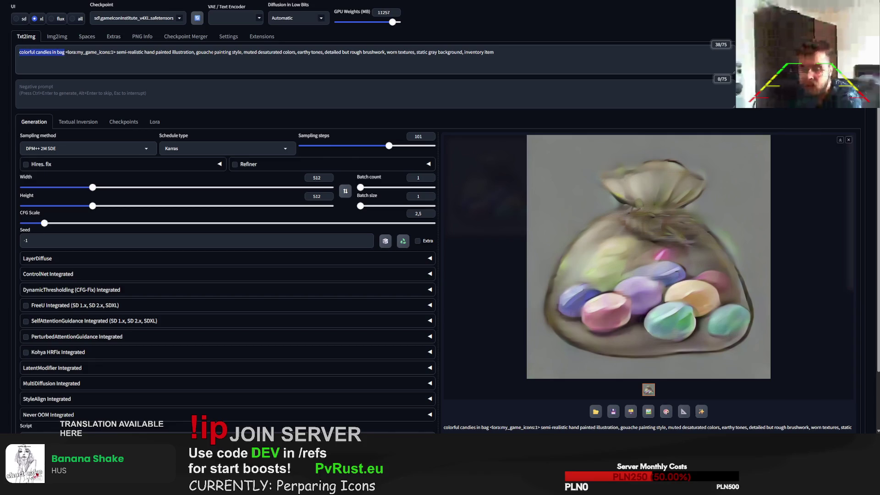
type("venision sausag")
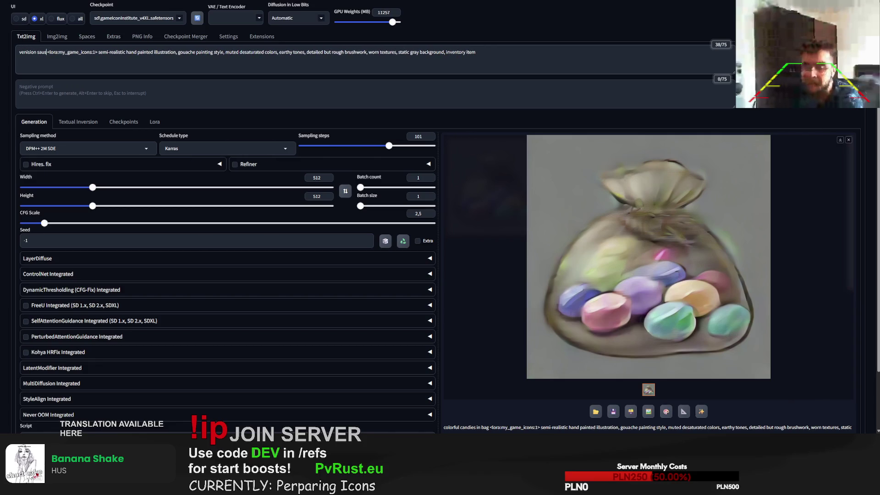
type("e")
key("ctrl+Return")
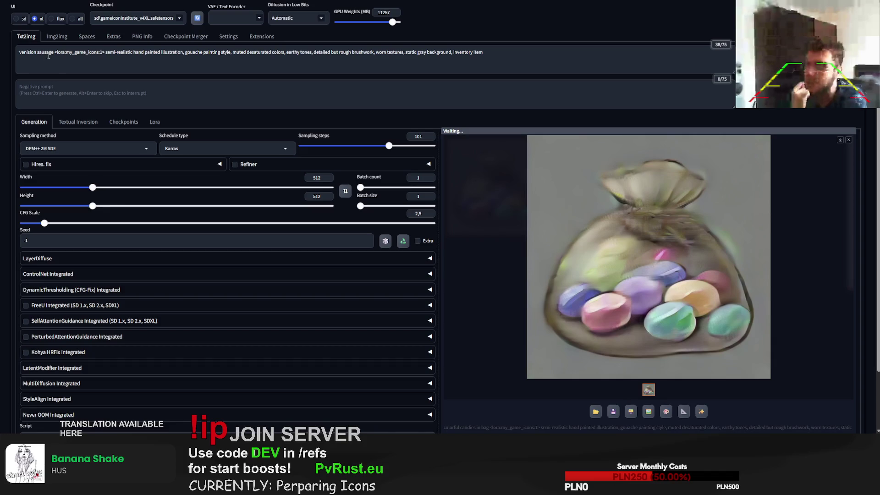
Look up 'venision sausage' in a web search, then return to Forge
left_click_drag(54, 55, 1, 40)
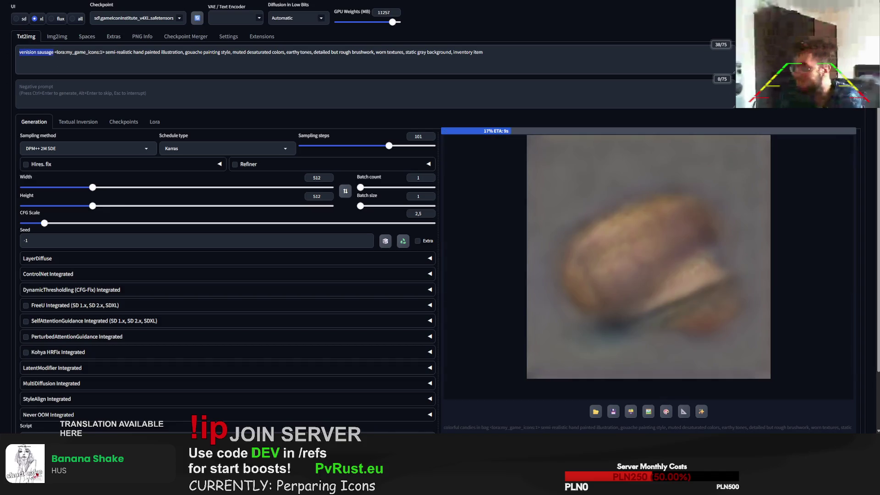
key("ctrl+c")
key("ctrl+t")
key("ctrl+v")
key("Return")
key("ctrl+w")
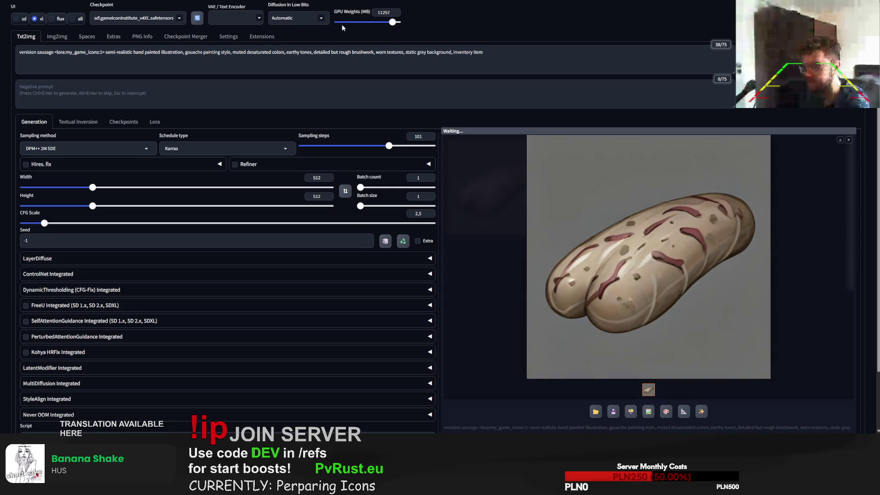
key("ctrl+Tab")
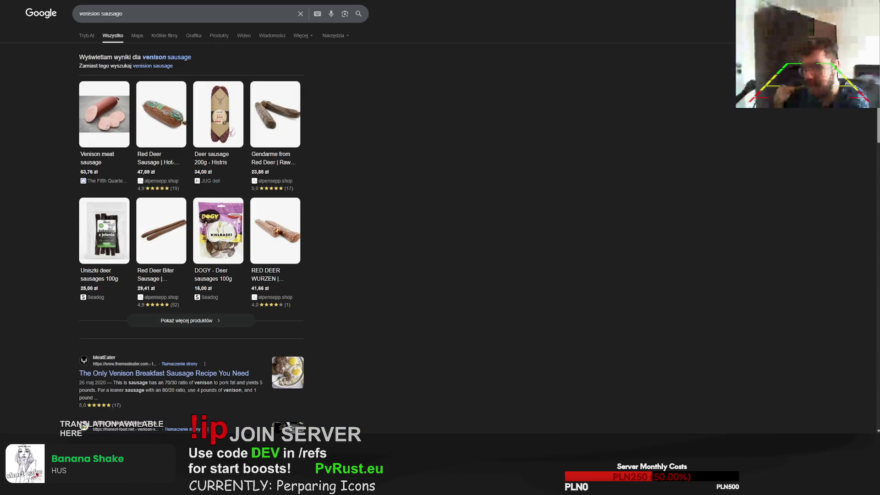
key("ctrl+Tab")
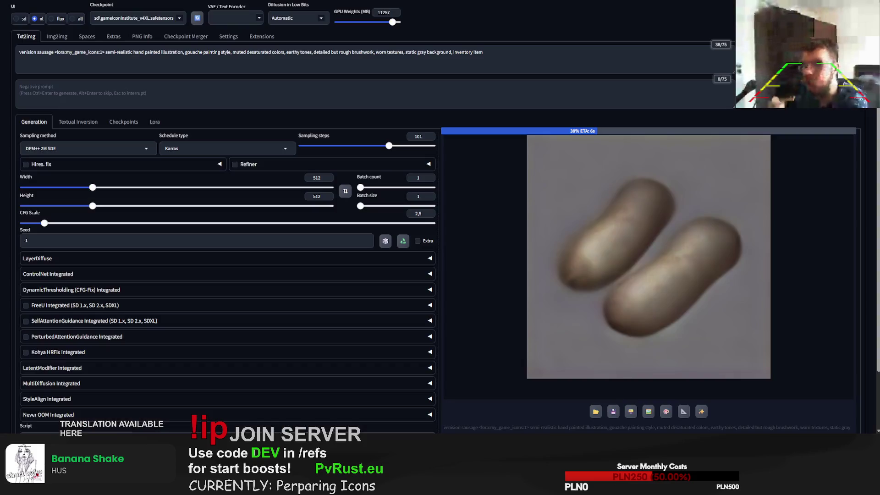
Correct 'venision' to 'venison' in the prompt and let the venison sausage icon finish
left_click(30, 52)
key("BackSpace")
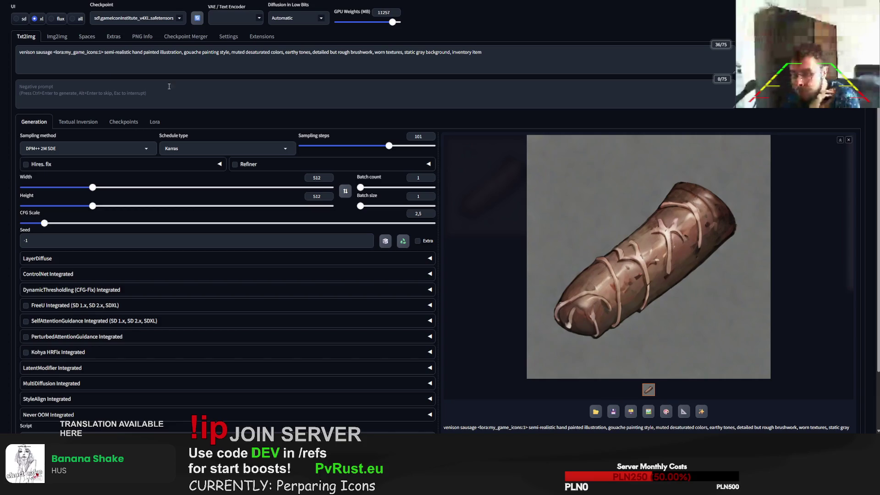
left_click(20, 53)
Make the subject read 'single big sausage' and generate the sausage icon
type("single")
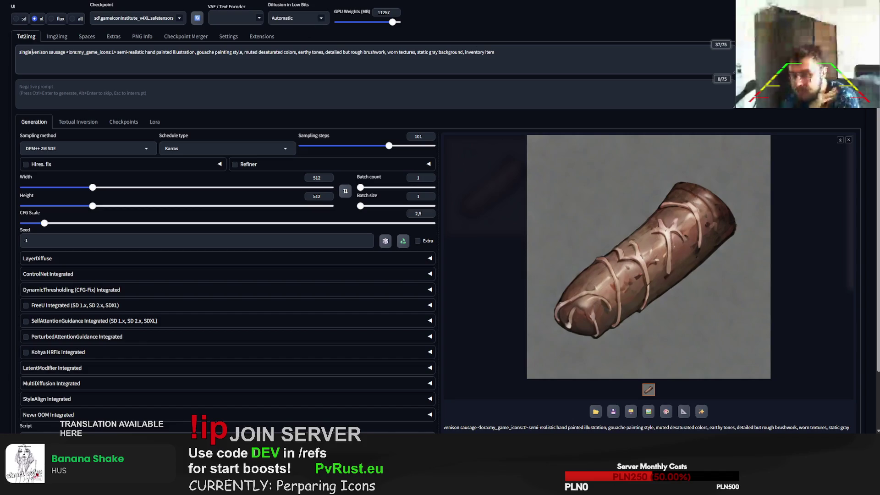
key("ctrl+Return")
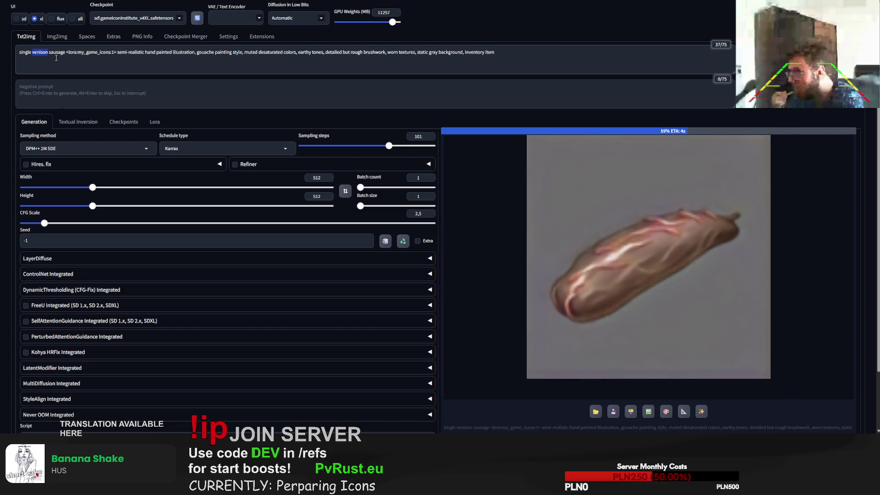
type("big")
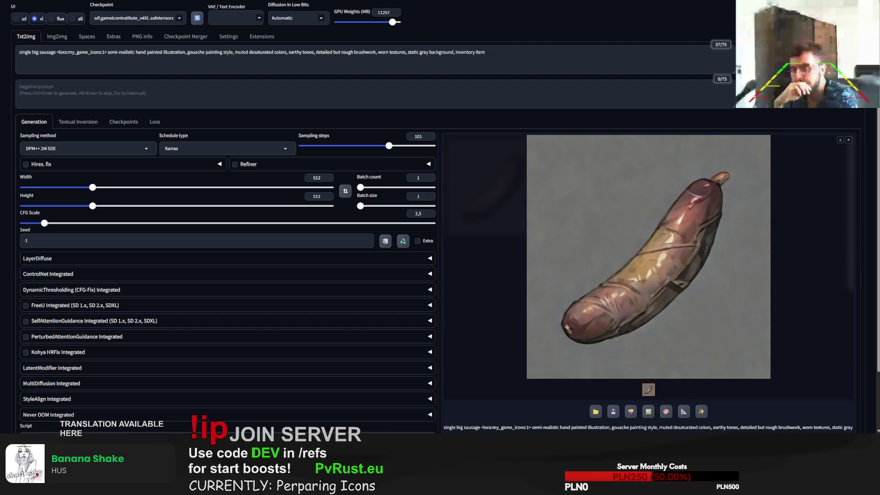
Reroll the 'single big sausage' prompt five times for new random-seed variations
key("ctrl+Return")
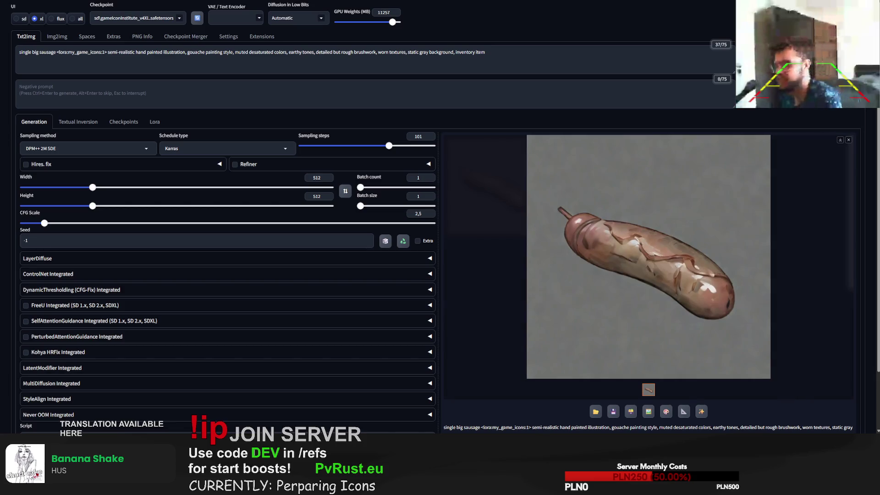
key("ctrl+Return")
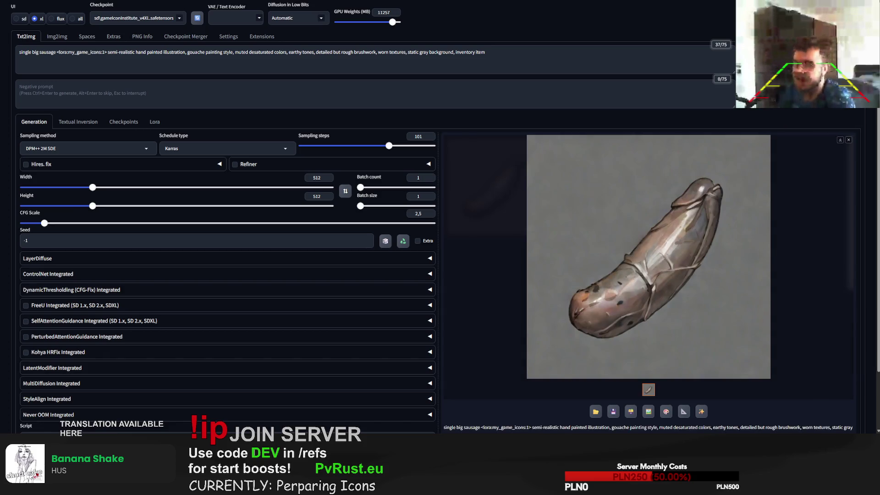
key("ctrl+Return")
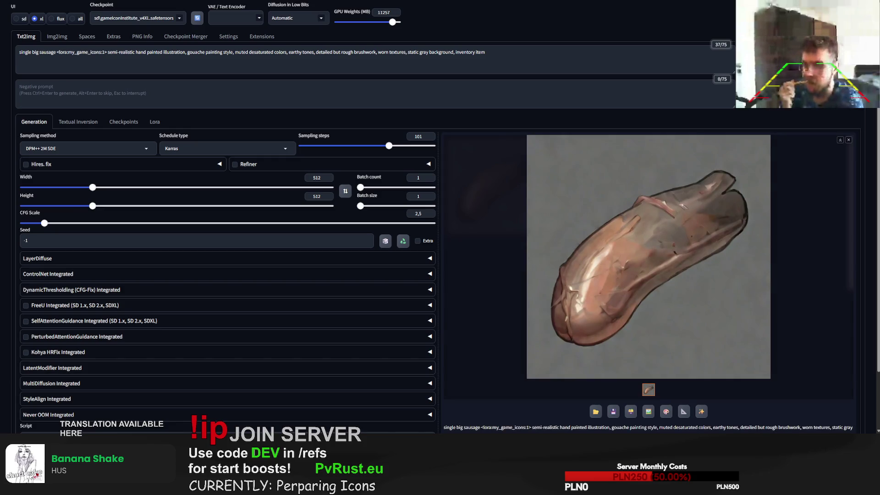
left_click(797, 50)
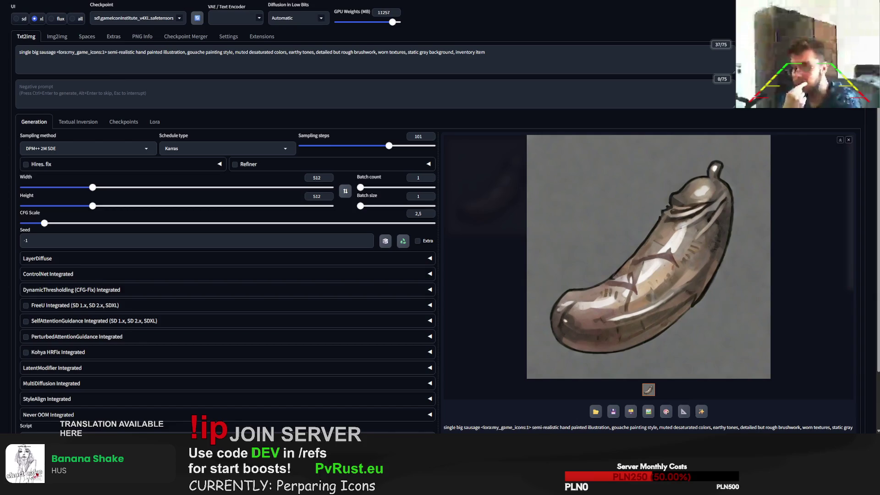
key("ctrl+Return")
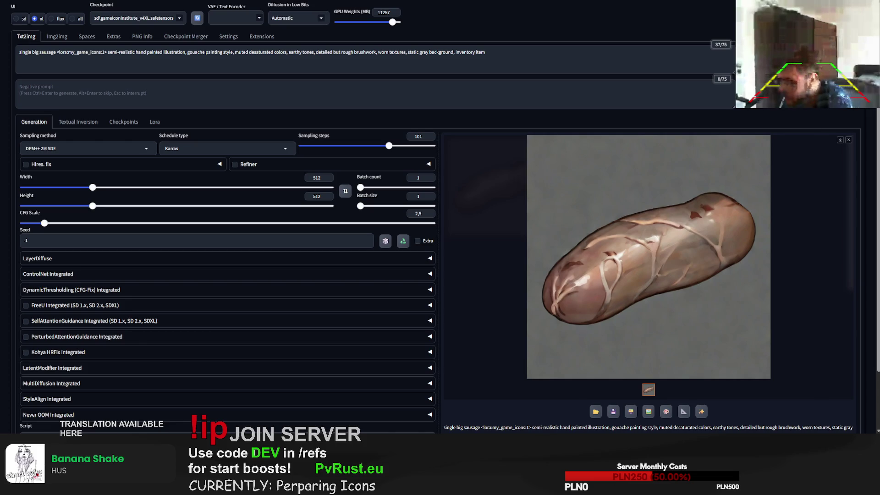
Replace 'single big sausage' with 'wildberries dessert' and generate
left_click(648, 256)
left_click(266, 165)
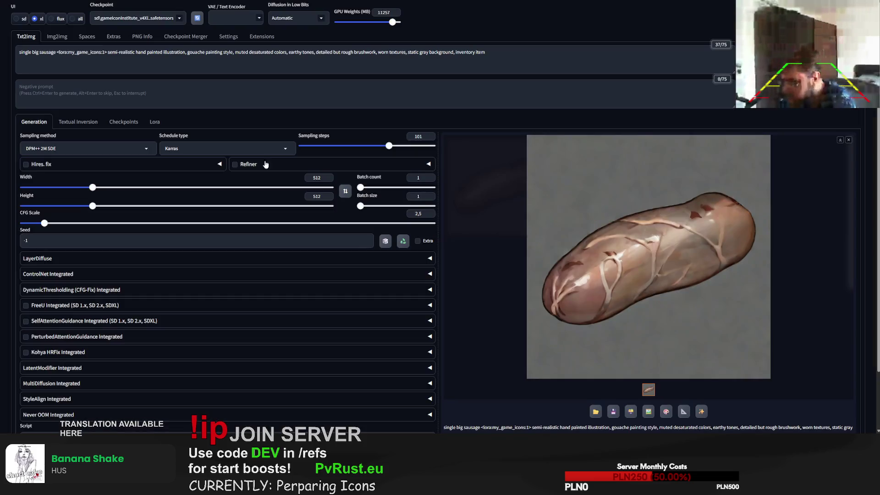
left_click_drag(19, 52, 56, 52)
type("wildberries dessert")
key("ctrl+Return")
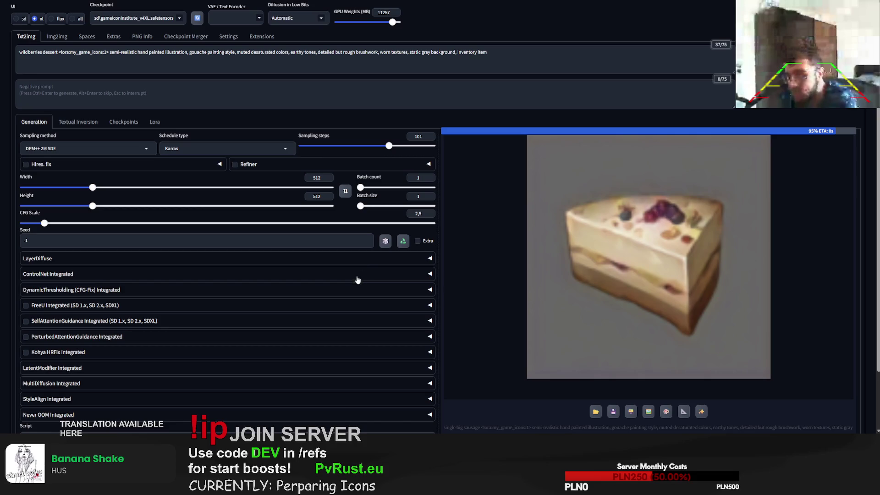
Append 'cake' so the subject reads 'wildberries dessert cake' and generate again
left_click(58, 53)
type("cake")
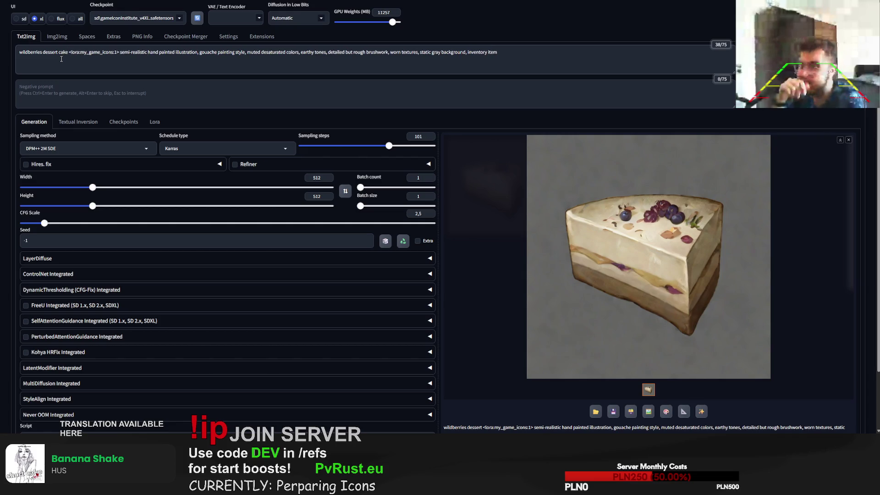
key("ctrl+Return")
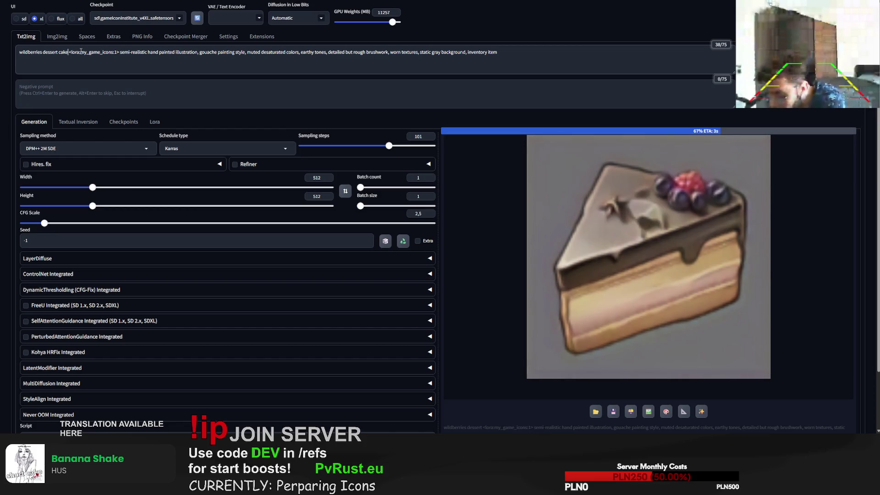
Add 'on plate' after 'cake' and generate three cake-on-plate variations
type("on plate")
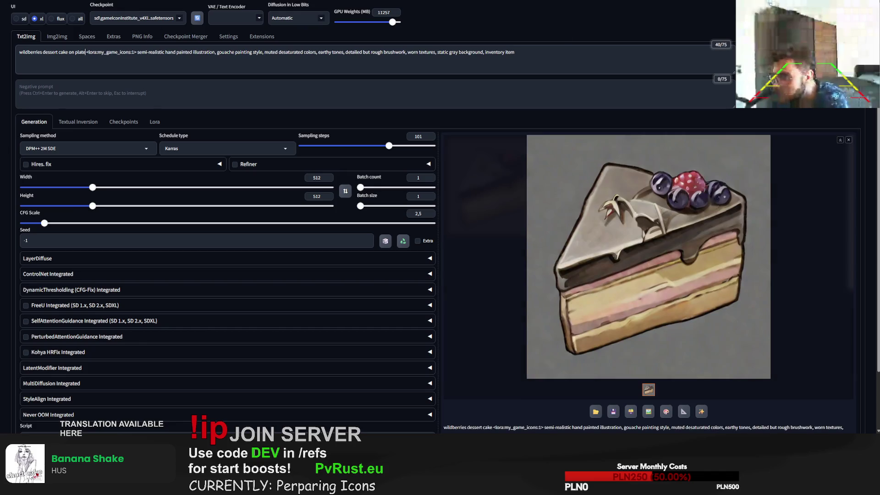
key("ctrl+Return")
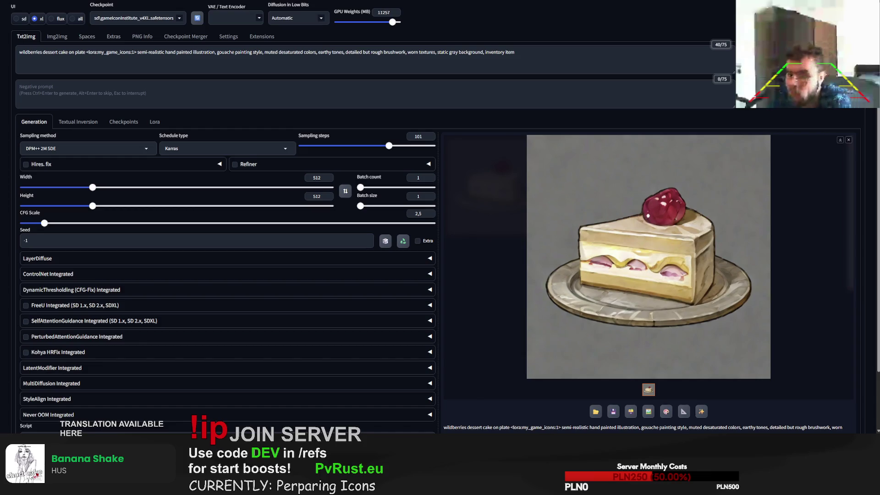
key("ctrl+Return")
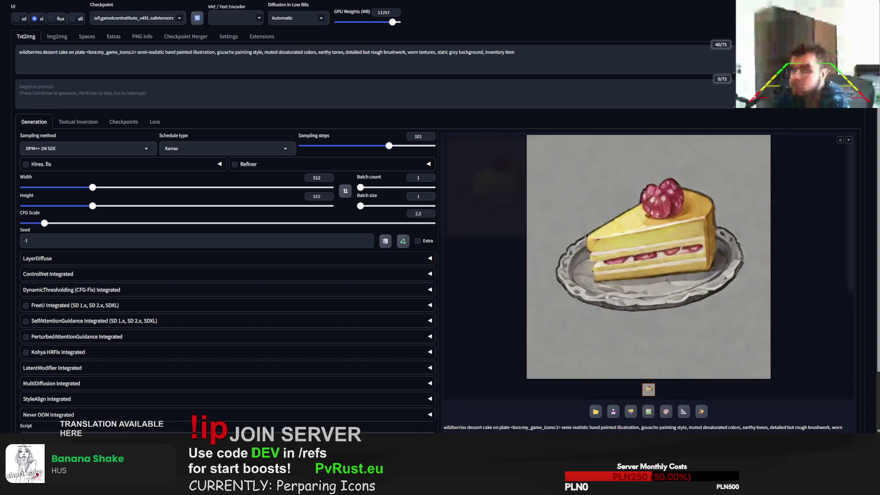
key("ctrl+Return")
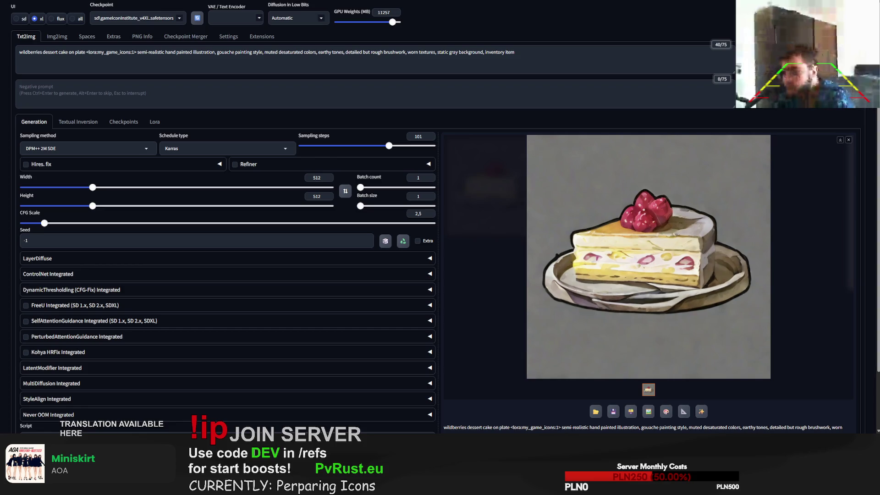
Preview the cake-on-plate icon enlarged, then select 'wildberries dessert cake' for replacement
left_click(648, 257)
left_click(747, 236)
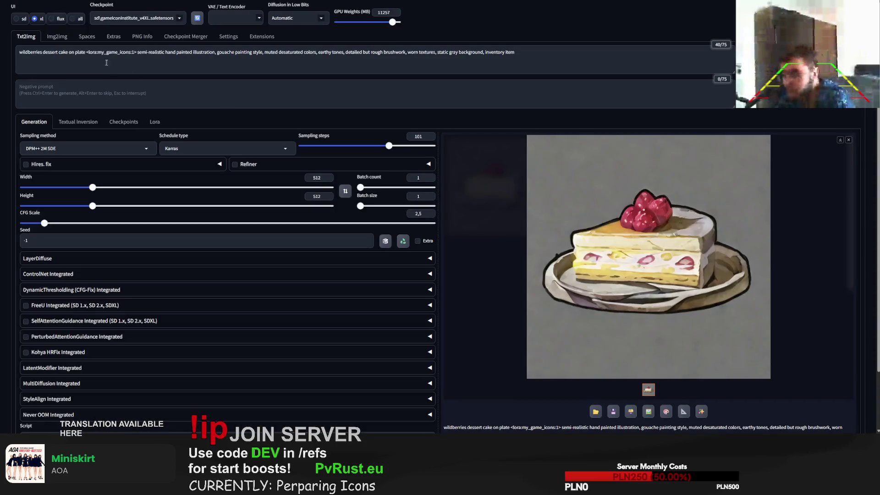
left_click(58, 52)
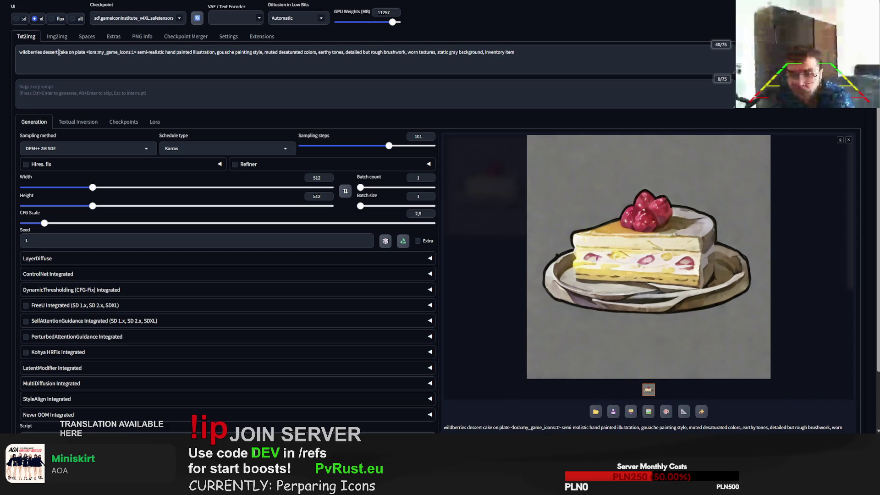
left_click_drag(62, 52, 19, 52)
Replace the subject with 'pumpkin pie' and generate three pie-on-plate variations
type("pumpkin pie")
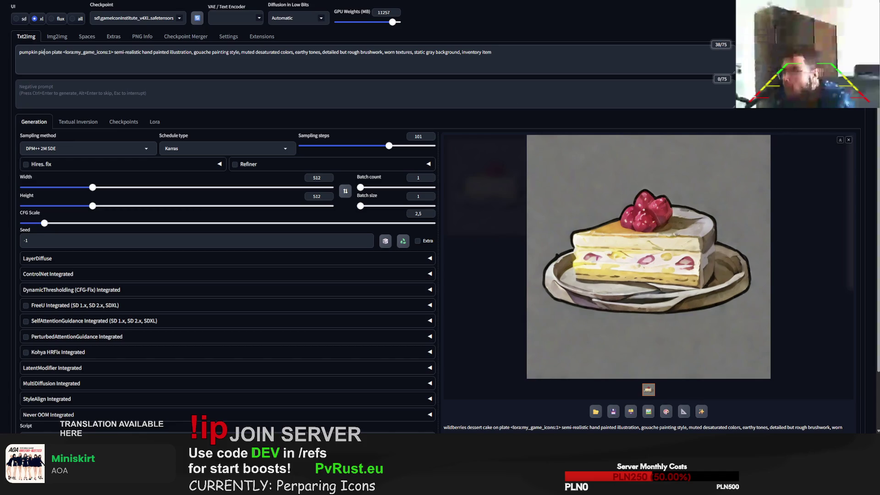
key("ctrl+Return")
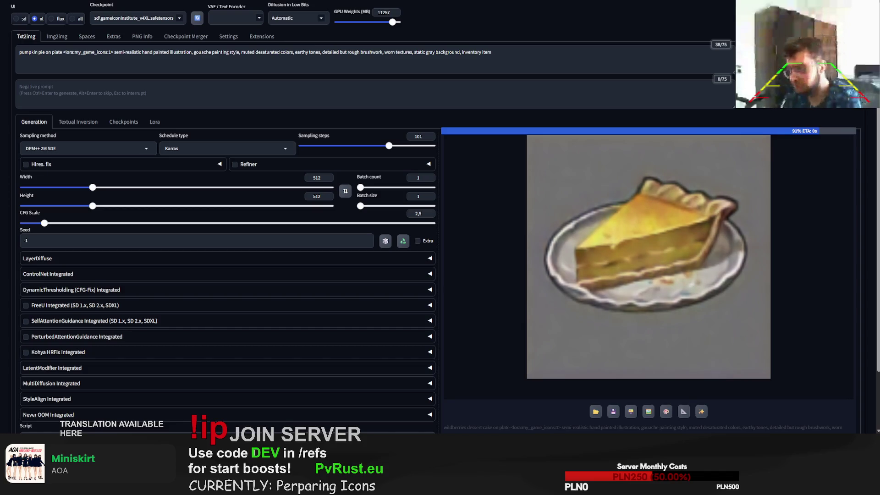
key("ctrl+Return")
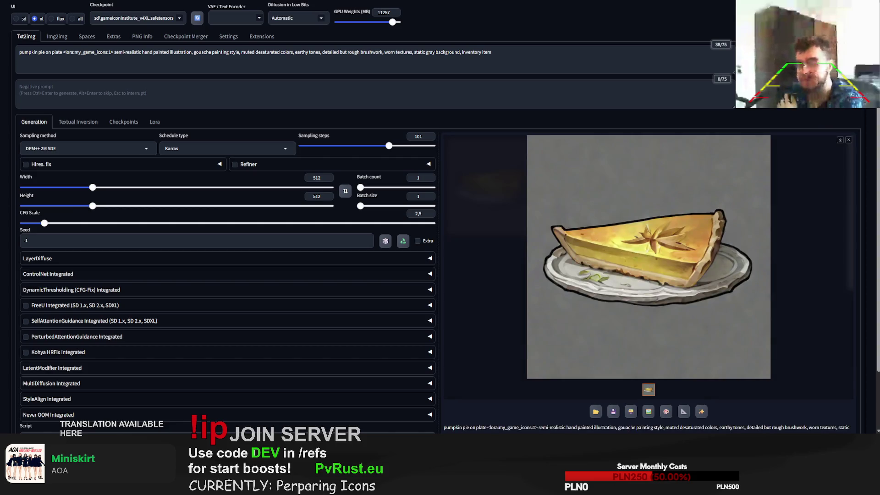
key("ctrl+Return")
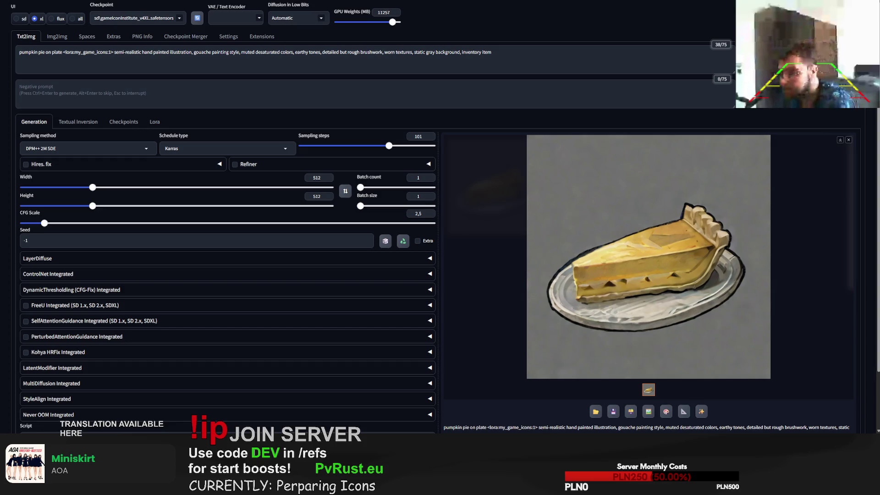
Replace 'pumpkin pie on plate' with 'sandwich' and generate
left_click_drag(63, 51, 20, 52)
type("sandwi")
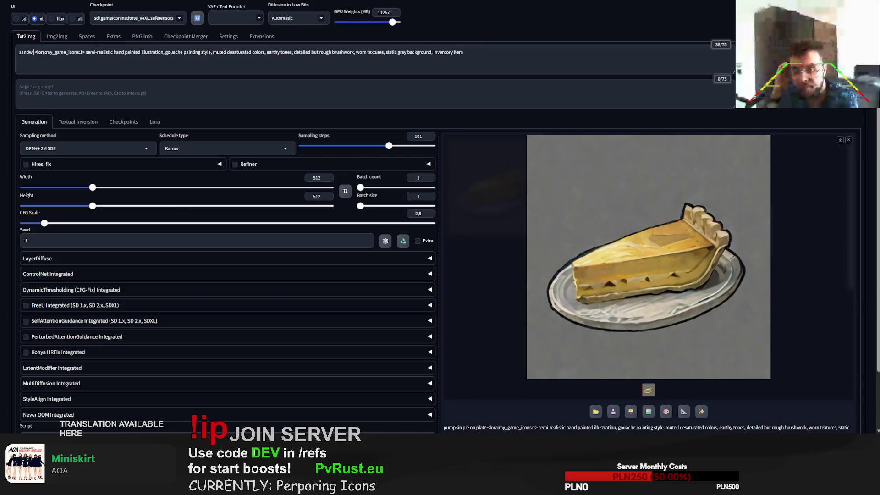
type("ch")
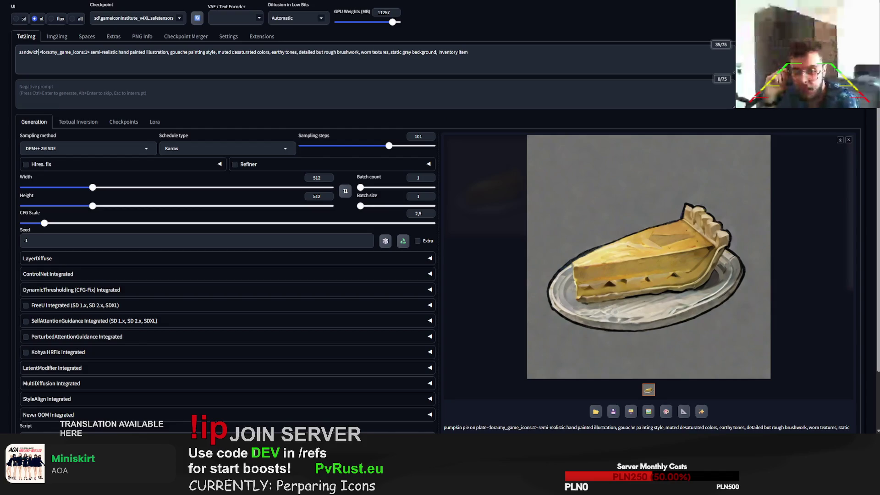
key("ctrl+Return")
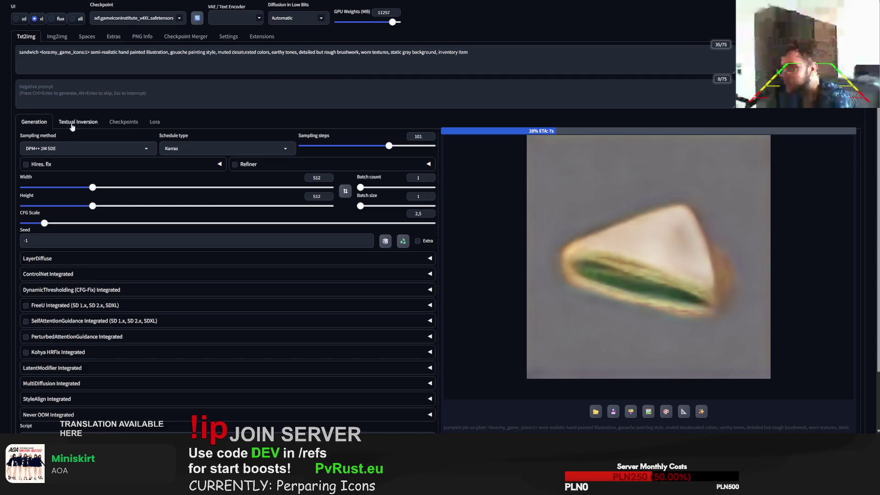
Add 'on plate' after 'sandwich' and generate two sandwich-on-plate variations
left_click(40, 52)
type("(on plate")
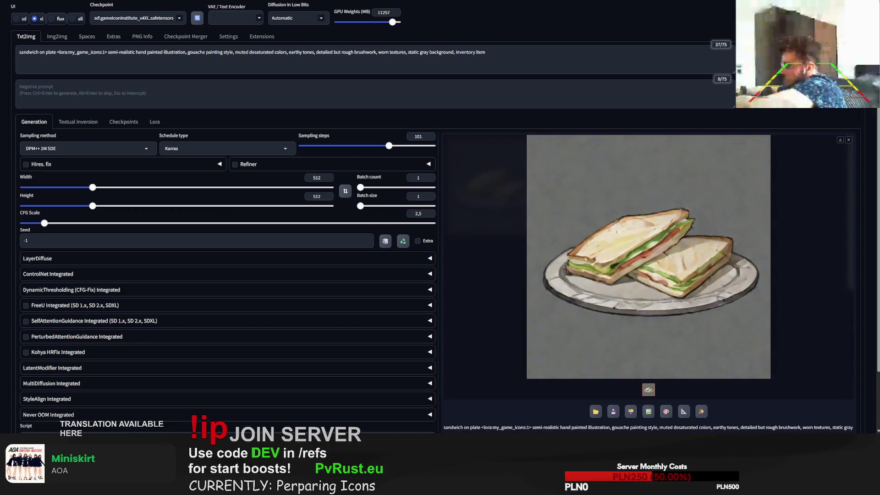
key("ctrl+Return")
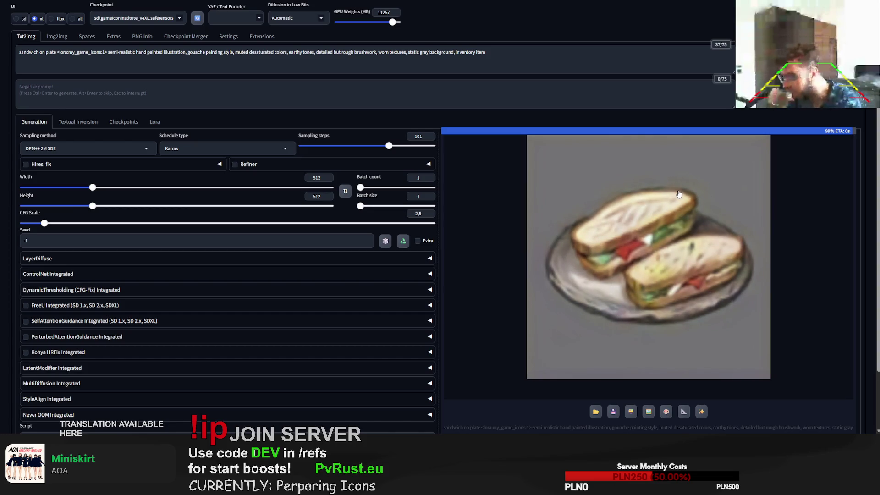
key("ctrl+Return")
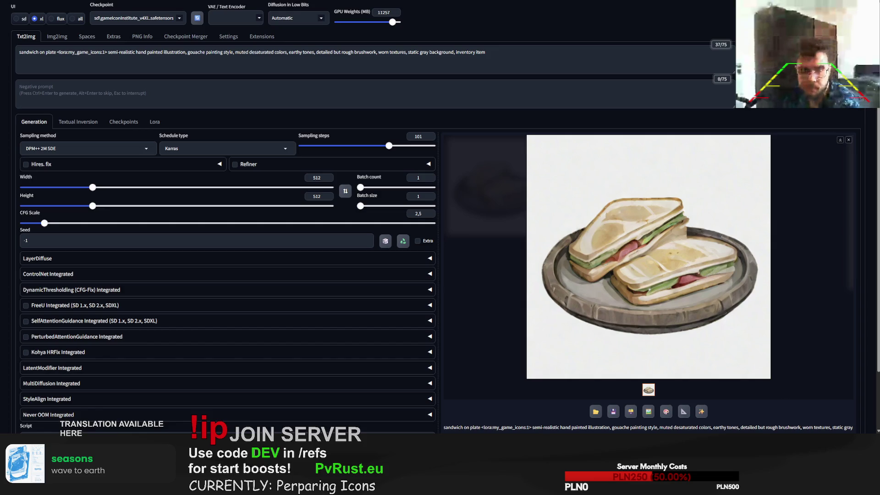
View the sandwich-on-plate icon at full size, then select the subject for replacement
left_click(720, 261)
left_click(792, 299)
left_click_drag(55, 54, 19, 53)
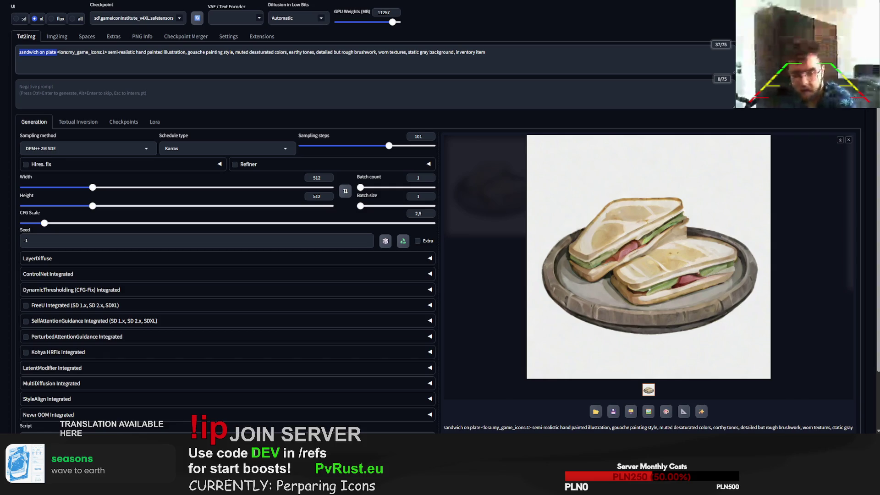
Change the subject to 'chocolates box, chocolates in barrel shape' and generate
type("chocolates sp")
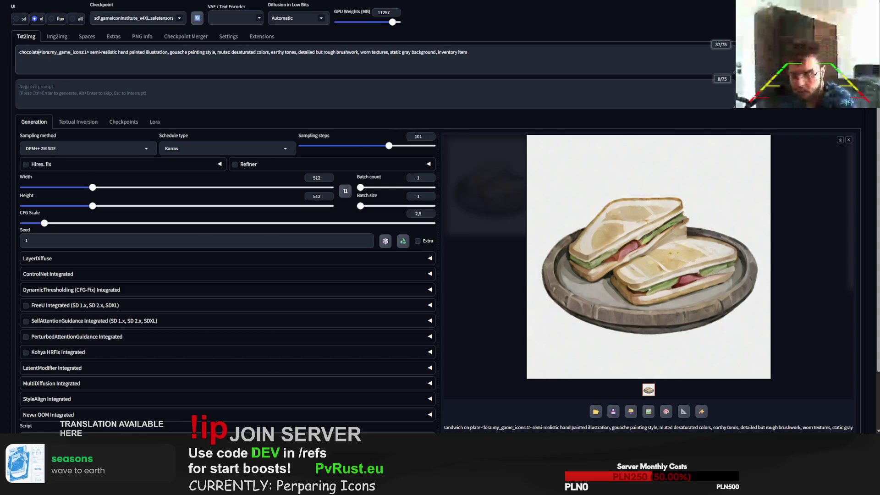
key("BackSpace")
key("BackSpace")
type("box")
key("Left")
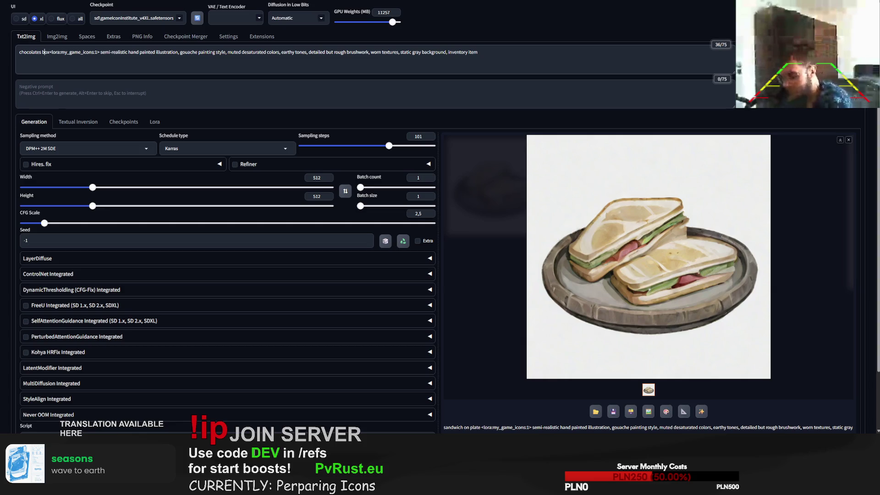
key("Right")
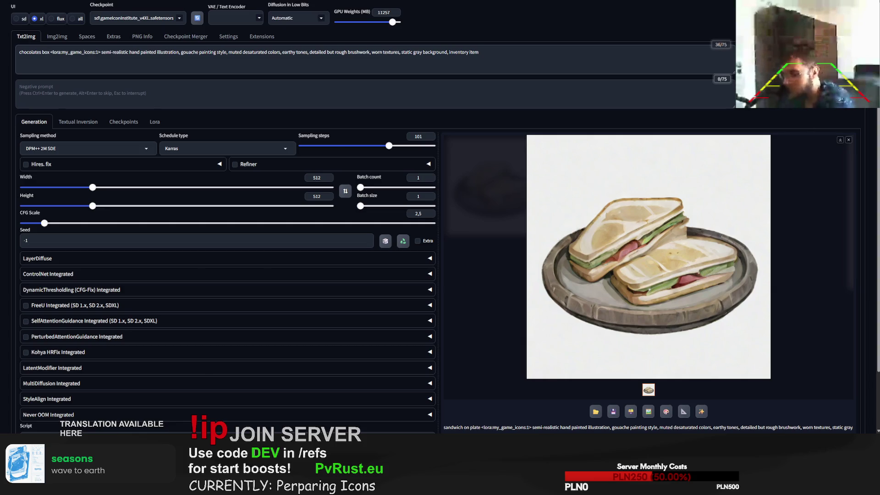
key("BackSpace")
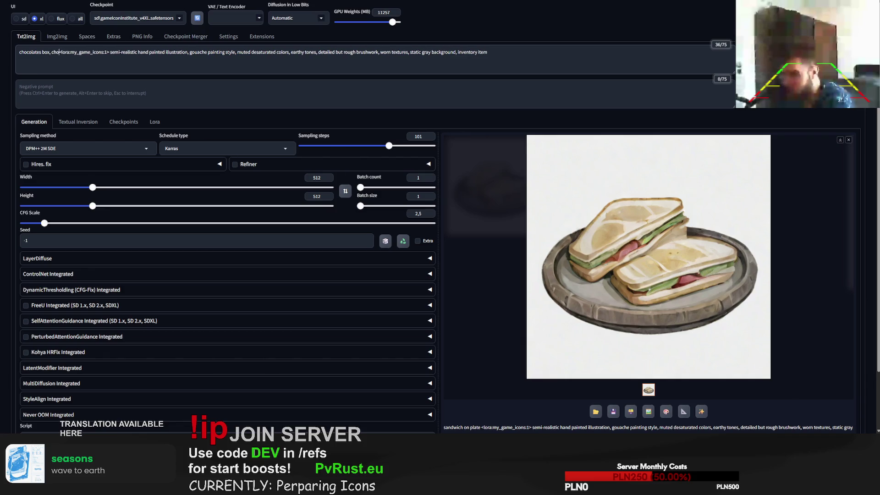
type(", chocolates in barrel shape")
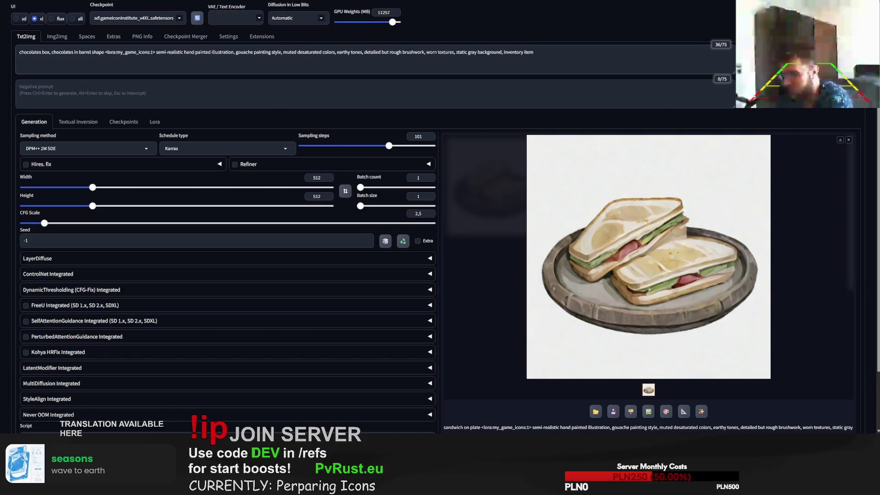
key("ctrl+Return")
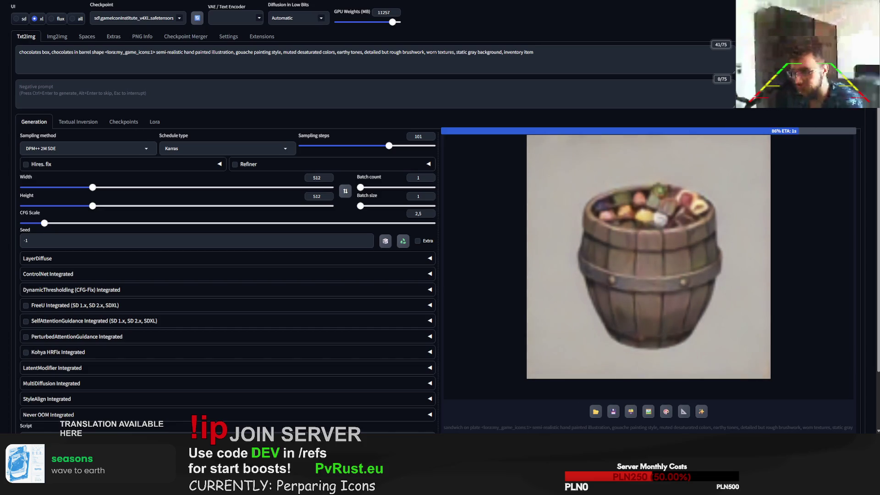
Delete the 'chocolates in barrel shape' phrase and regenerate the chocolates box icon
left_click_drag(104, 53, 49, 56)
key("BackSpace")
key("ctrl+Return")
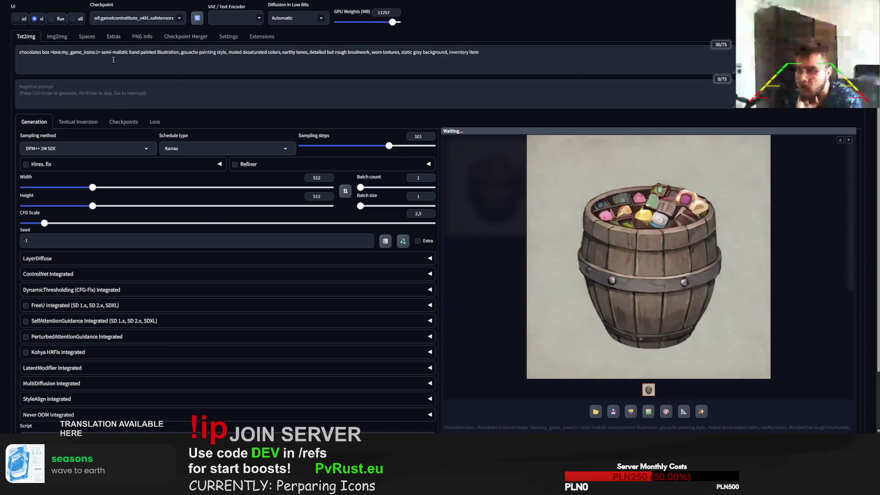
double_click(41, 52)
Replace 'chocolates' with 'pralines carton', then delete 'carton box' to leave just 'pralines'
type("pralines")
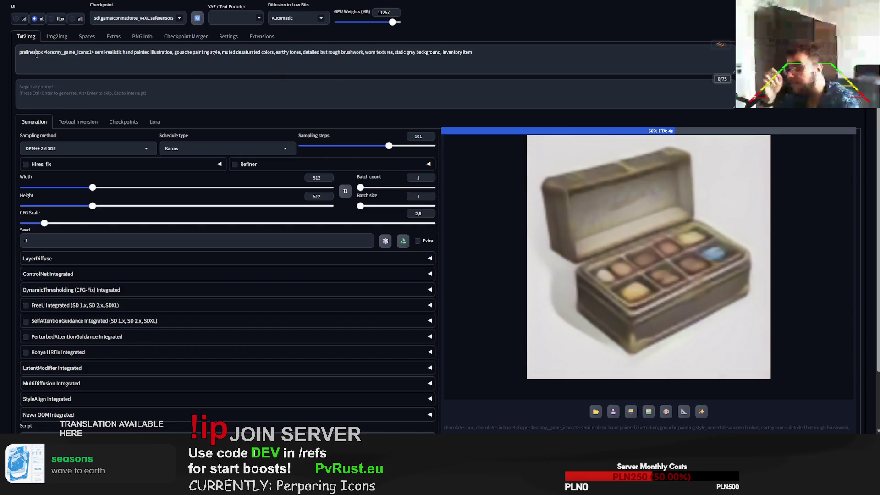
type(" cart")
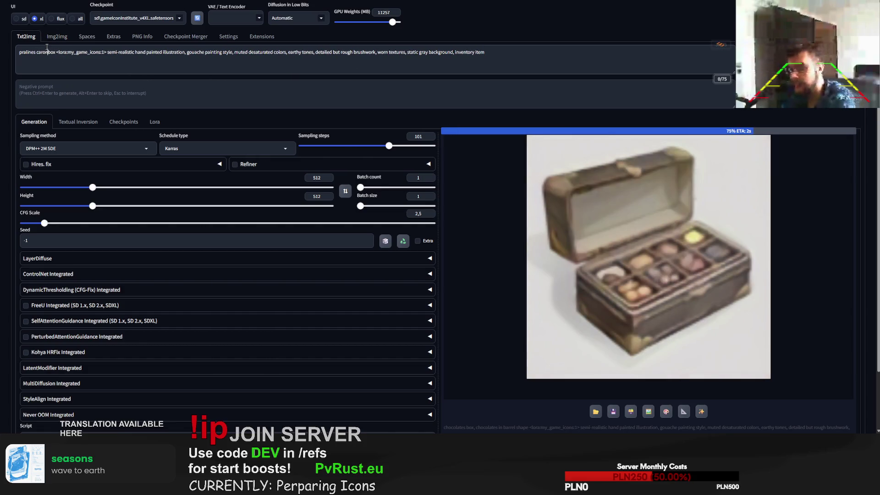
type("on")
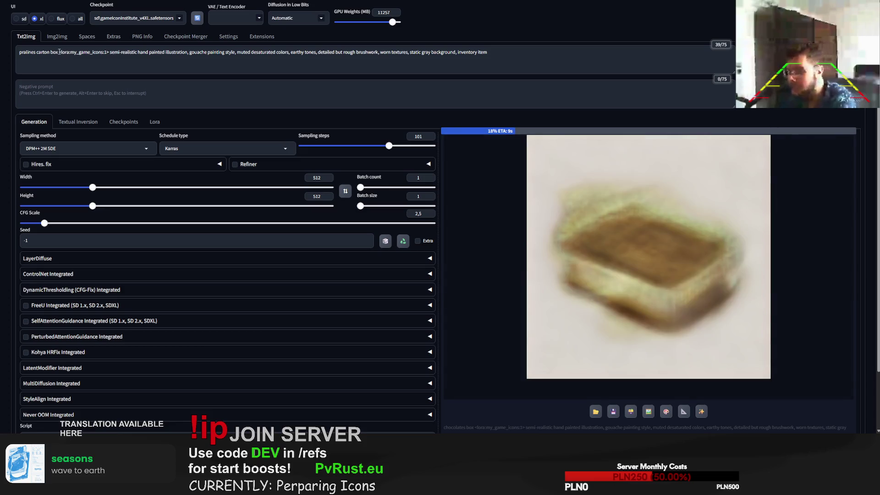
left_click_drag(59, 51, 34, 54)
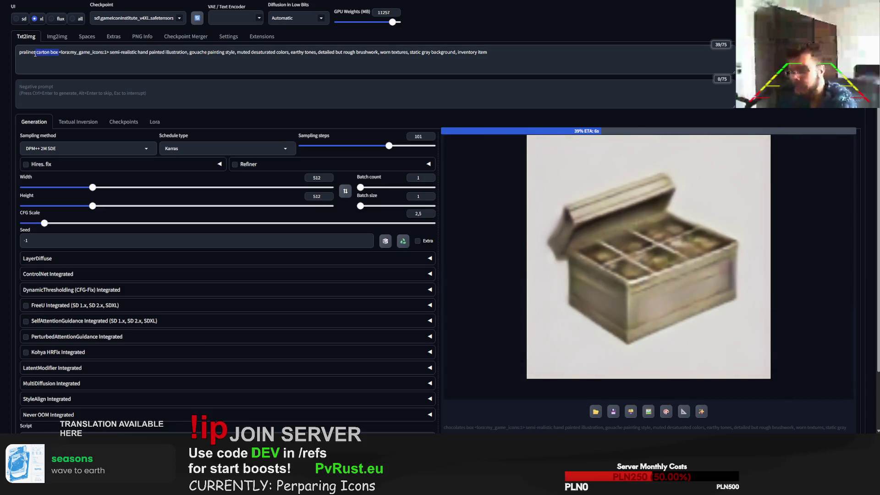
key("BackSpace")
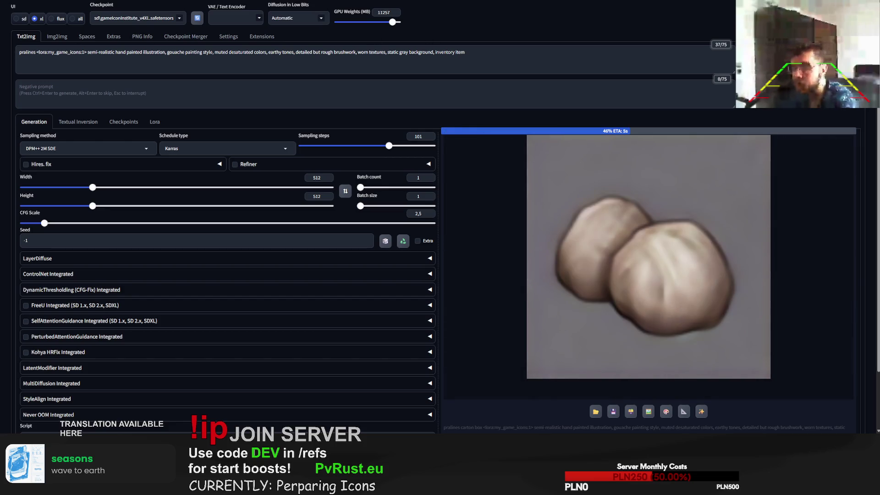
left_click(39, 51)
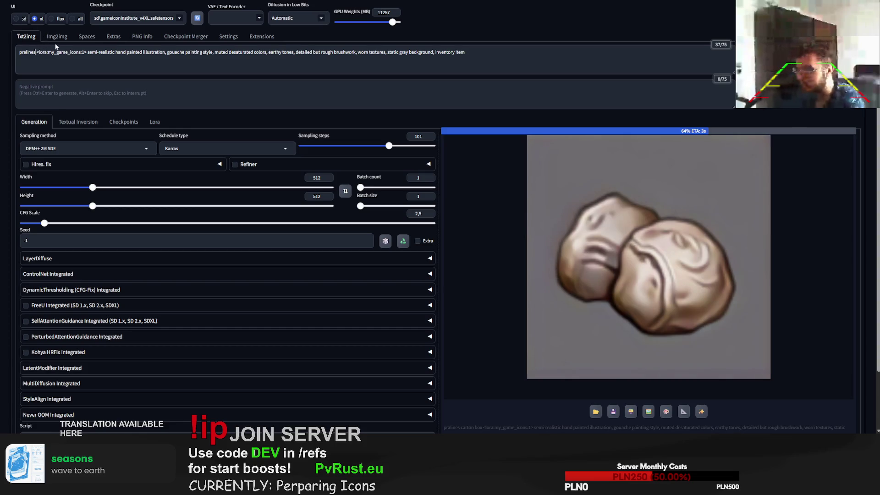
Generate a 'pralines package' icon, then a 'colorful gift pralines box' version
type("package")
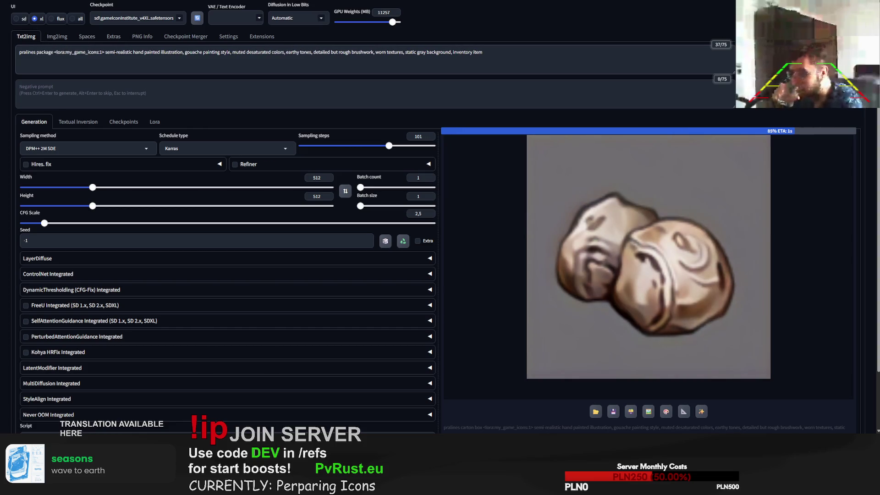
key("ctrl+Return")
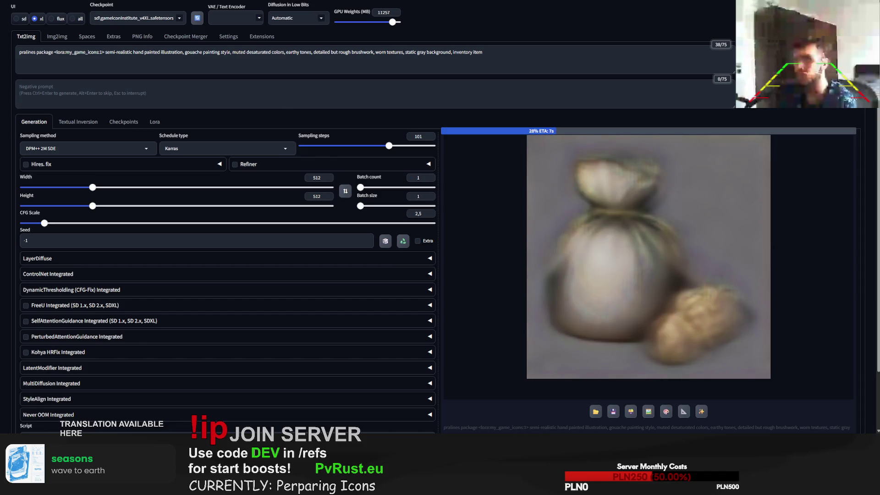
double_click(46, 52)
type("box")
type("colorful ")
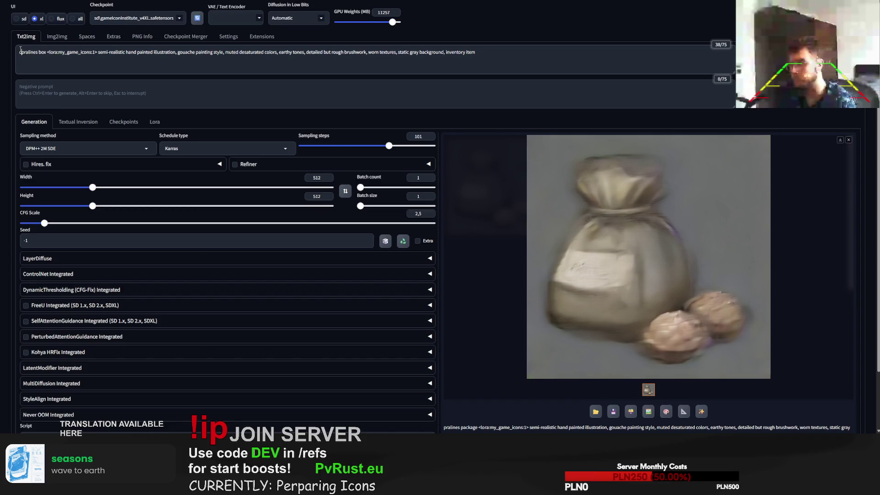
type("gift")
key("ctrl+Return")
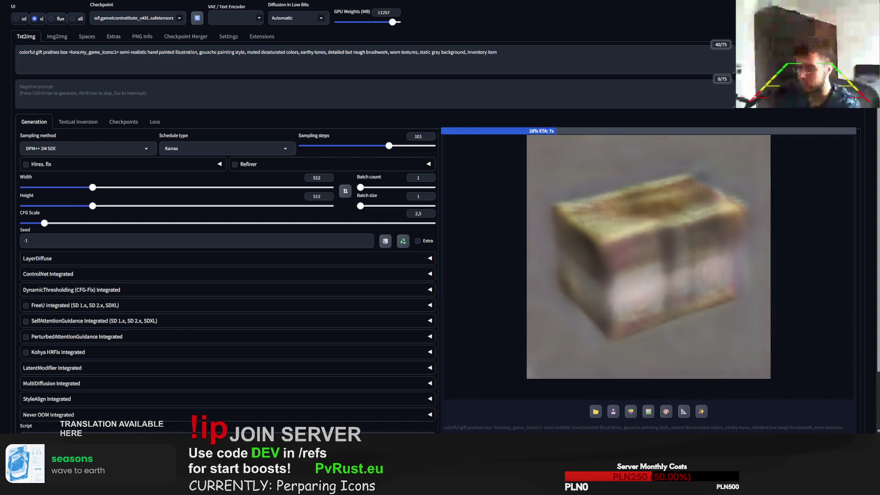
Remove 'gift' and generate the 'colorful pralines box' icon
double_click(39, 52)
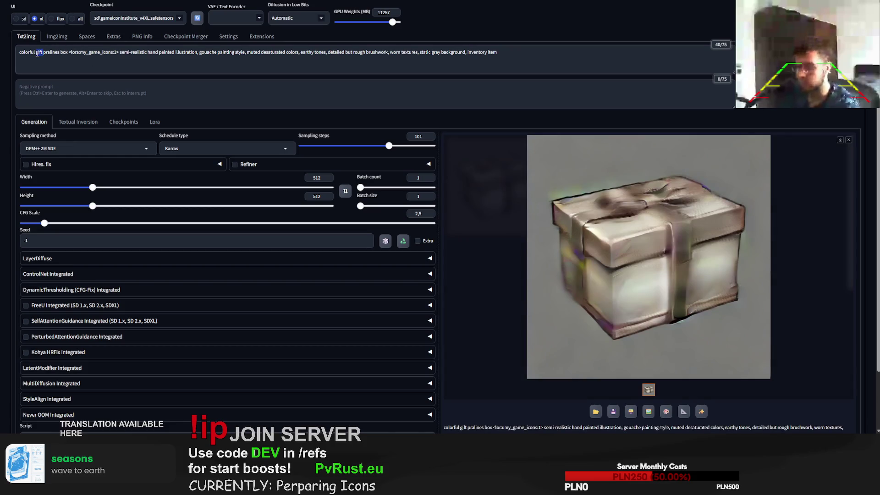
key("BackSpace")
key("ctrl+Return")
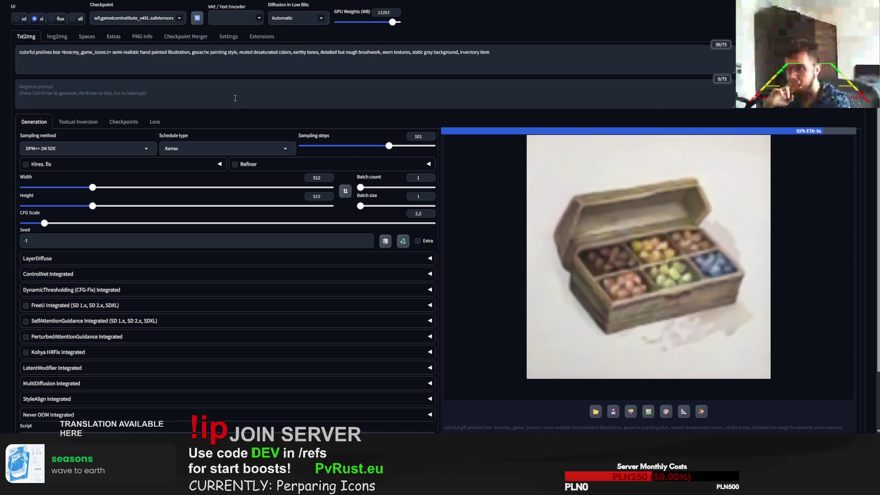
left_click(54, 53)
Change the prompt to 'colorful pralines candy box' and generate three variations, ending with a pastel pralines chest
type("candy")
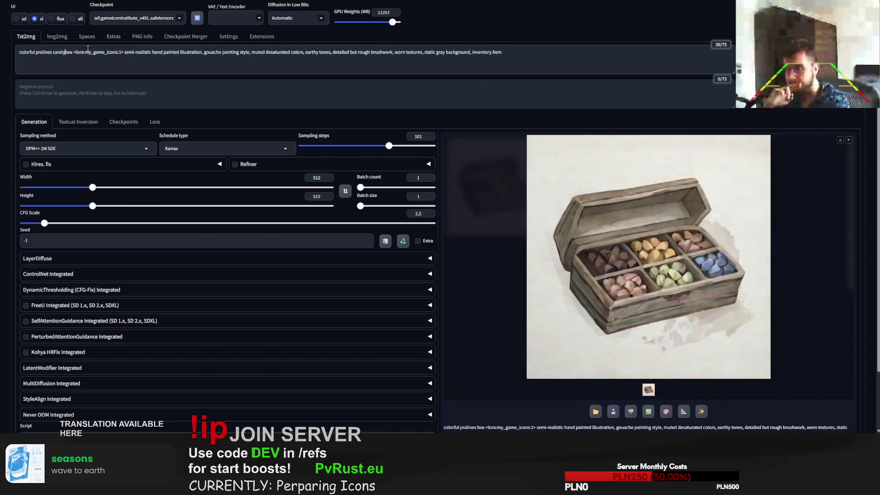
key("ctrl+Return")
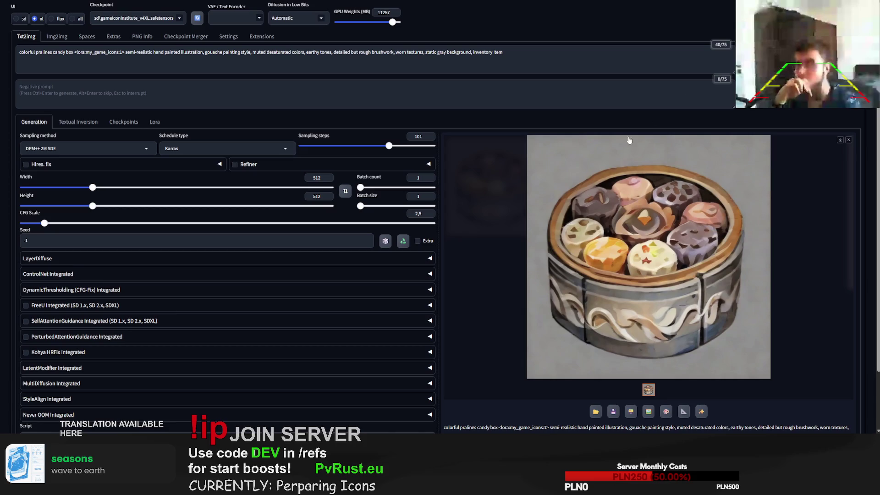
key("ctrl+Return")
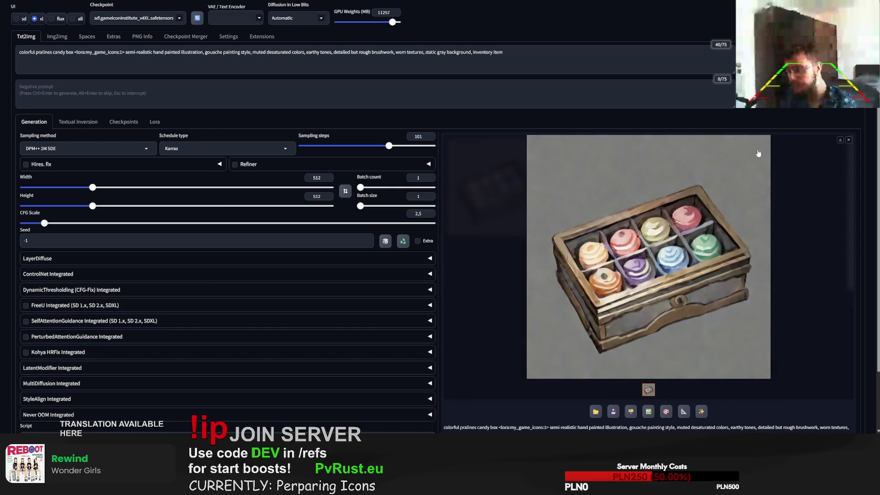
key("ctrl+Return")
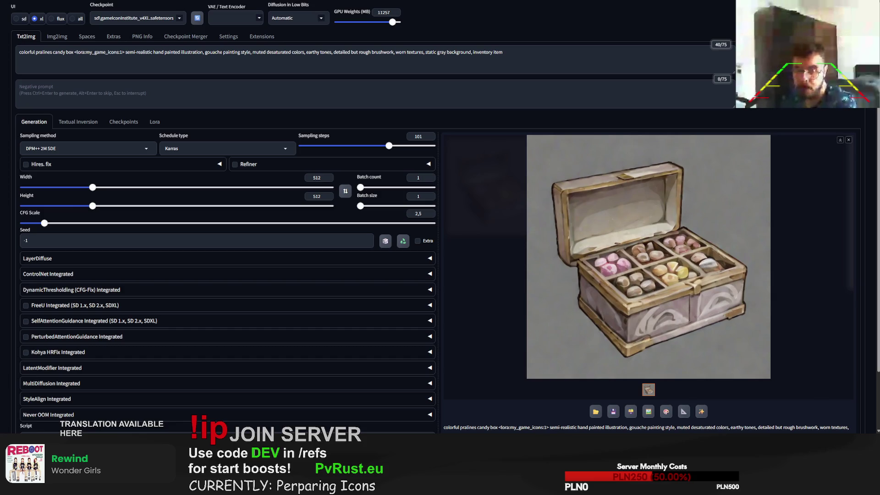
left_click_drag(74, 52, 5, 54)
Generate a 'deadly soup plate' icon, then change it to 'green soup plate with bones and eye inside' and generate
type("deadly soup ")
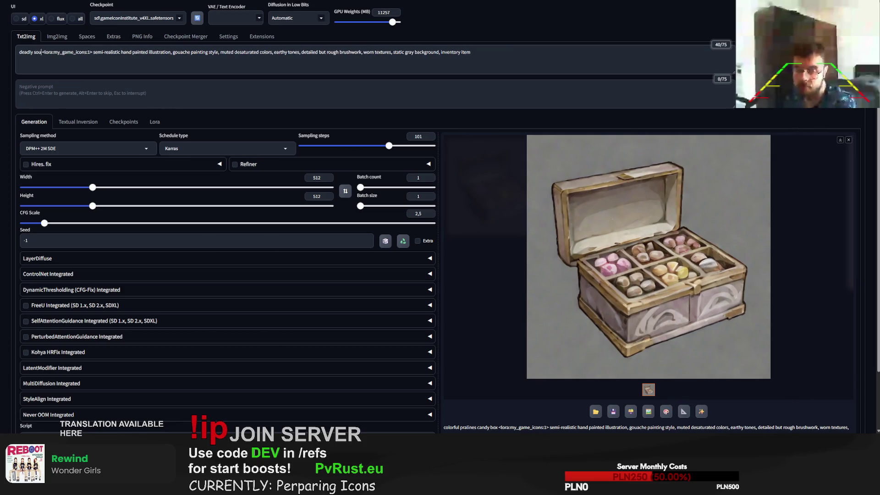
type("plate")
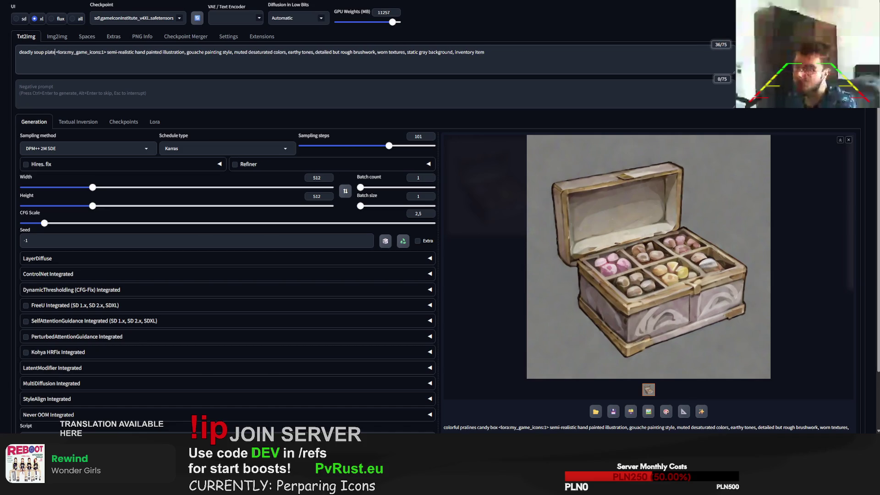
key("ctrl+Return")
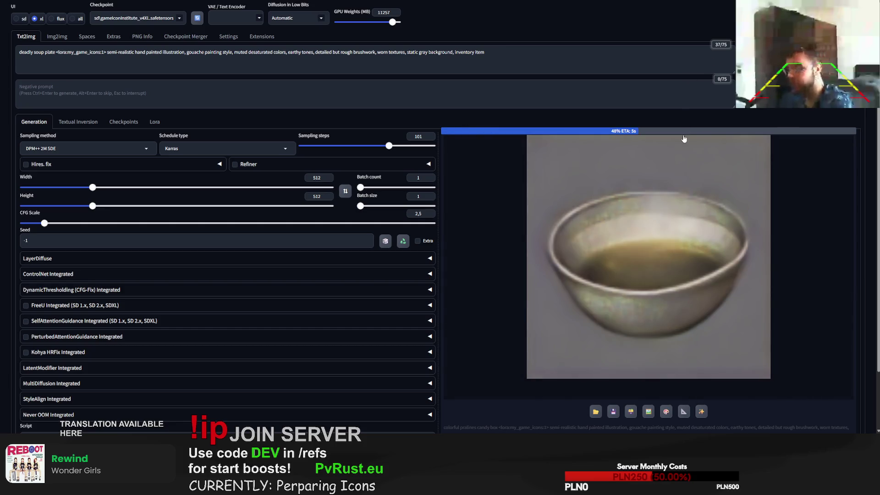
double_click(34, 53)
type("green")
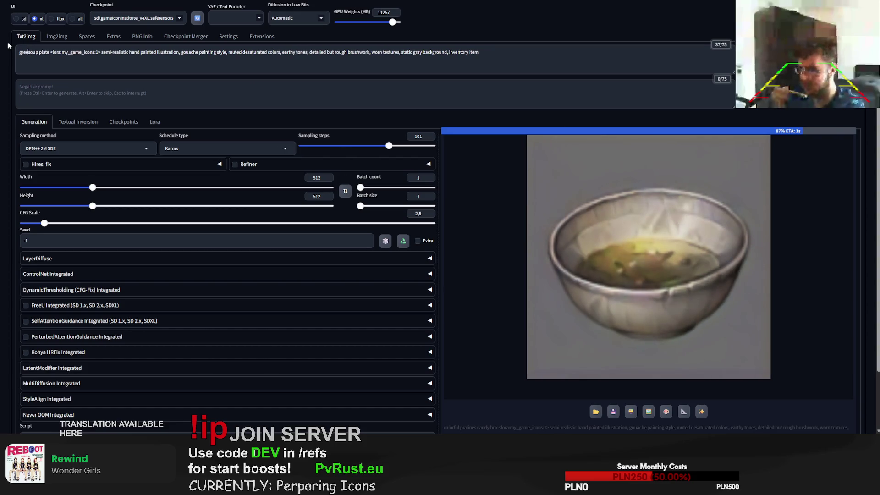
type(" soup")
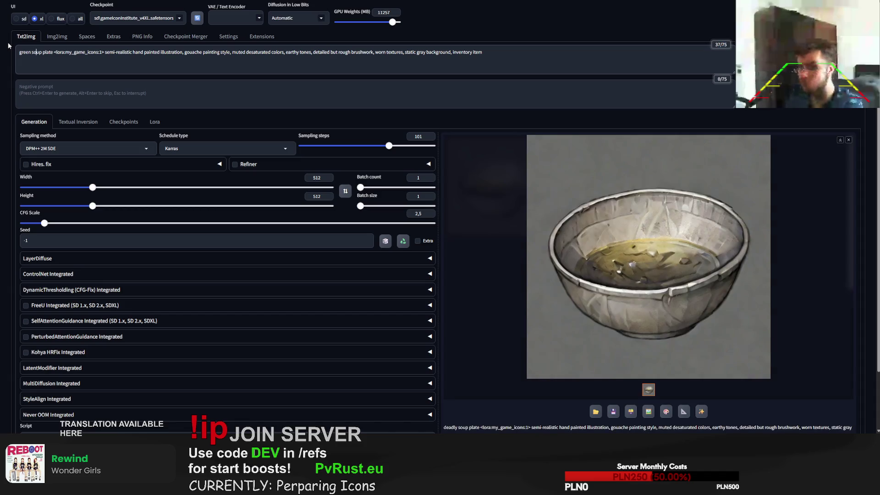
type(" plate with bo")
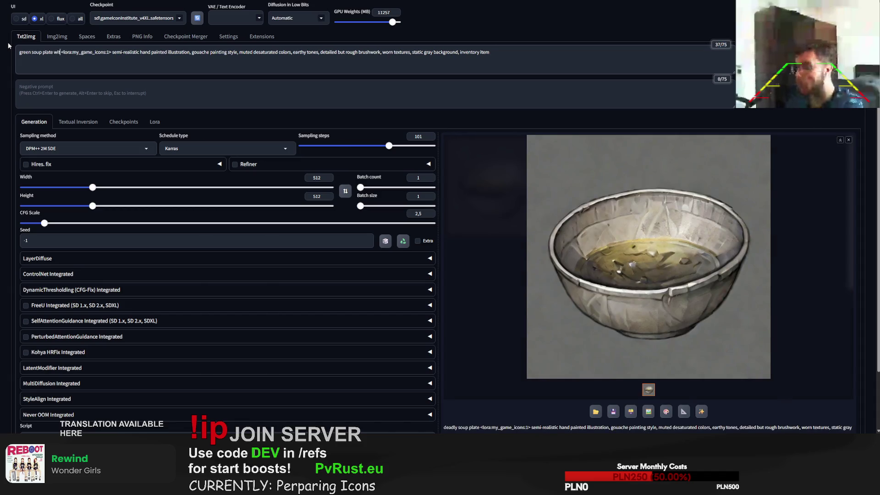
type("nes and ")
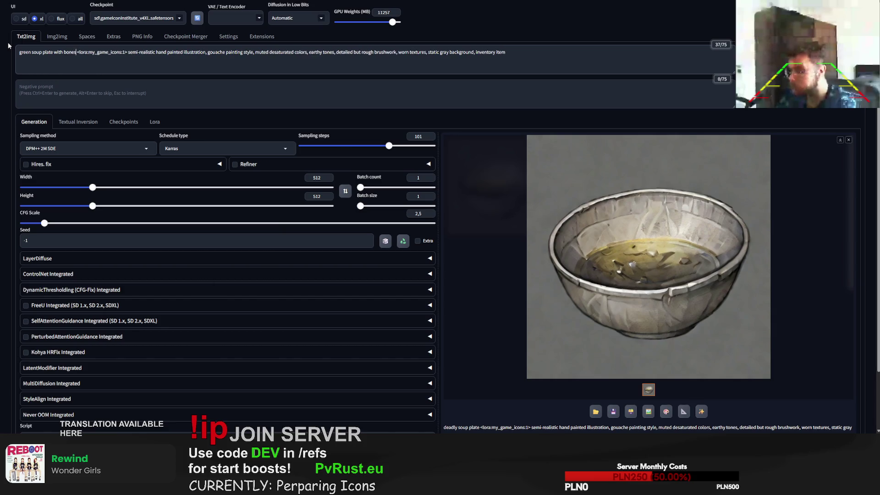
type("eye inside")
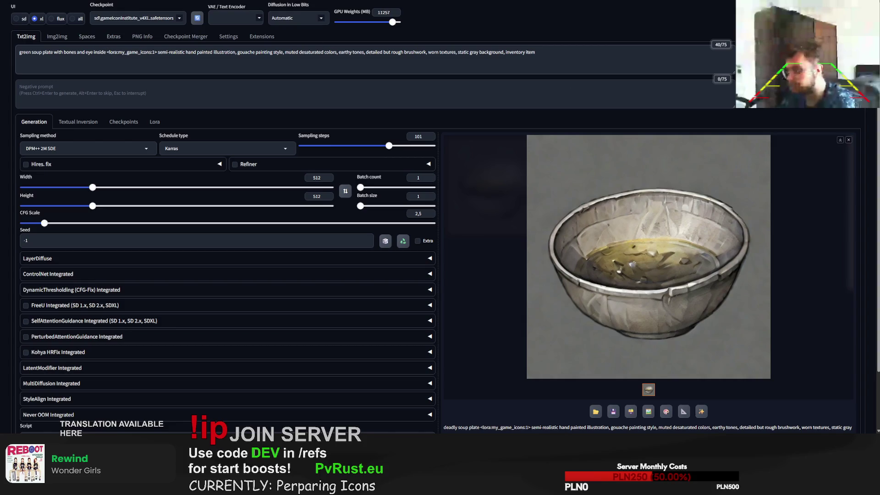
key("ctrl+Return")
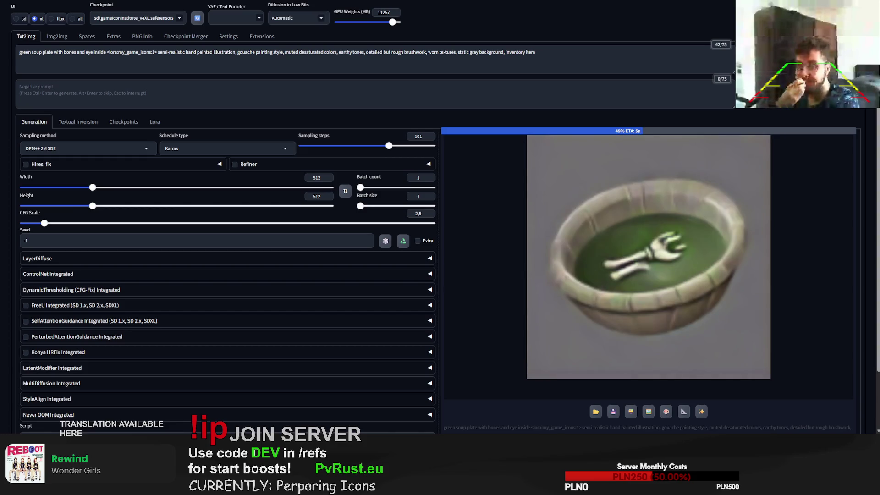
left_click(93, 52)
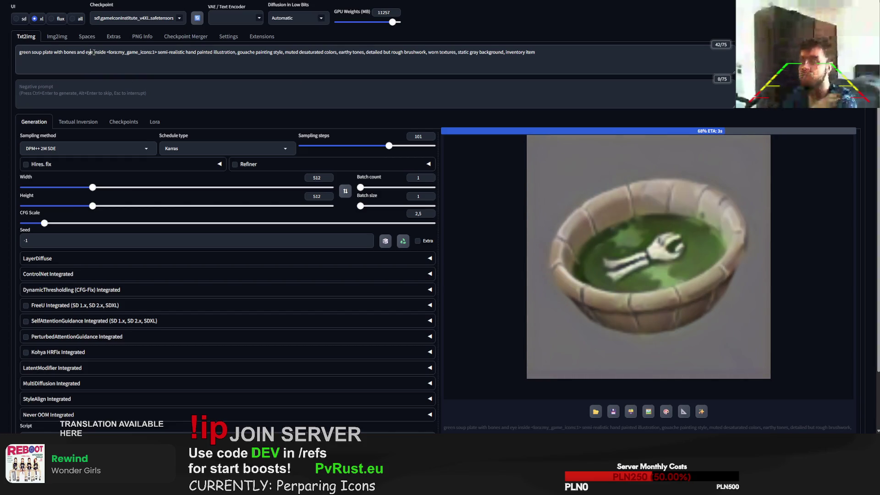
Change 'eye' to 'eye ball' and generate three variations, checking the stone-bowl result full size
type("ball")
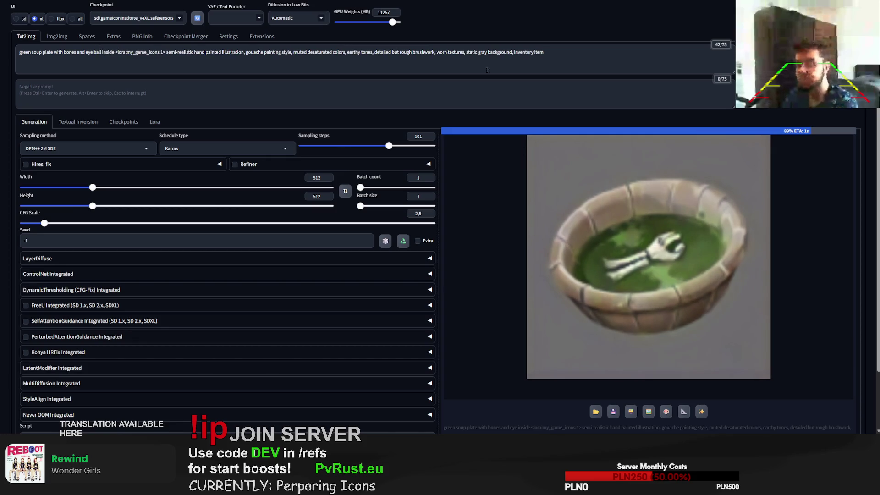
key("ctrl+Return")
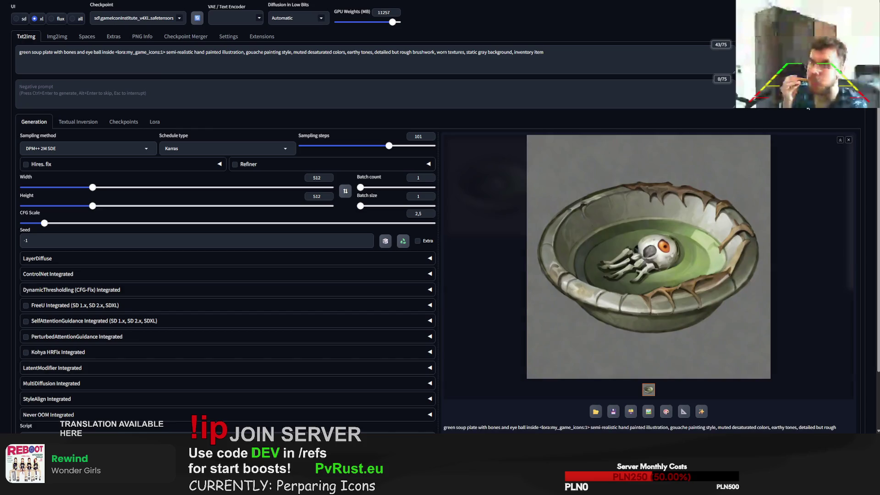
key("ctrl+Return")
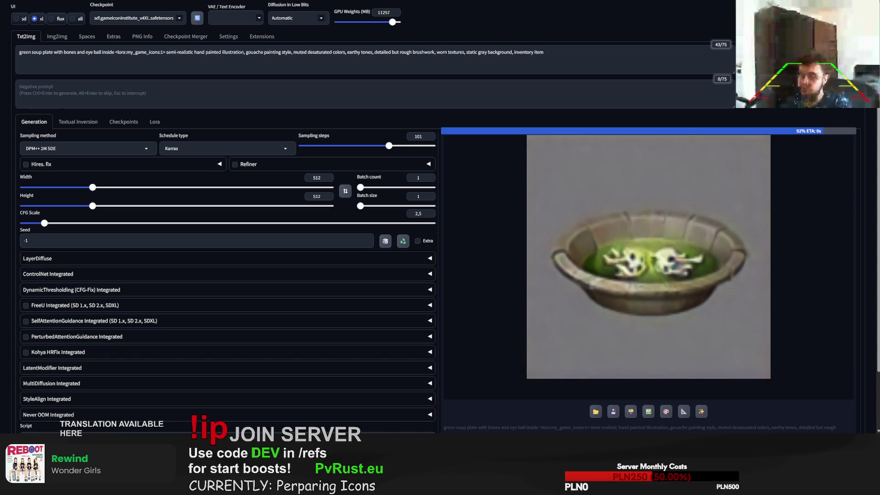
key("ctrl+Return")
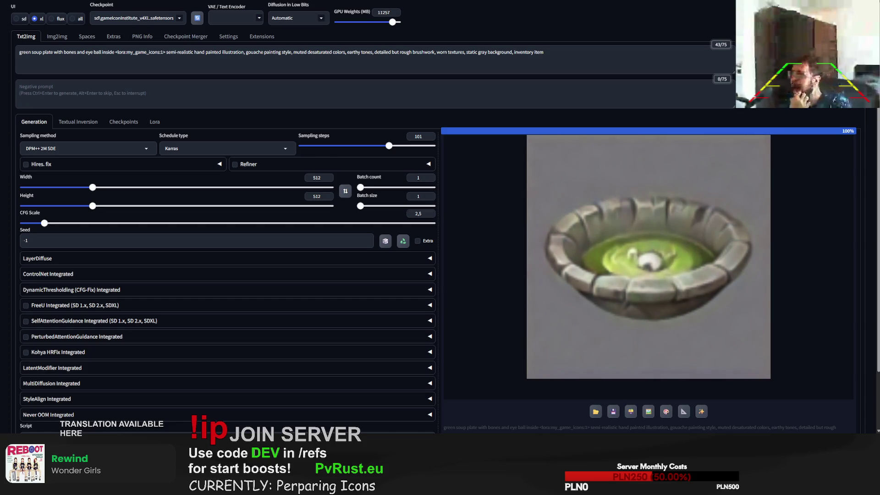
left_click(610, 234)
left_click(610, 234)
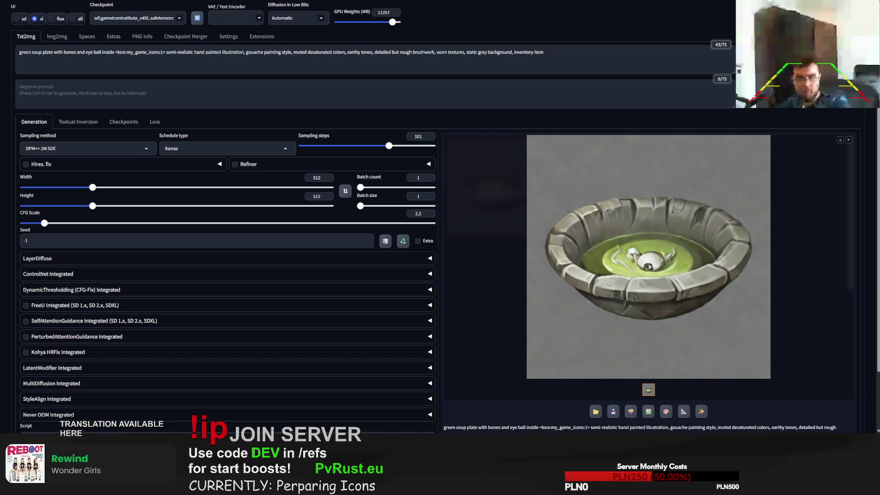
left_click(384, 13)
Replace the soup subject with 'rotten ribs plate' and generate an icon
left_click_drag(115, 54, 9, 51)
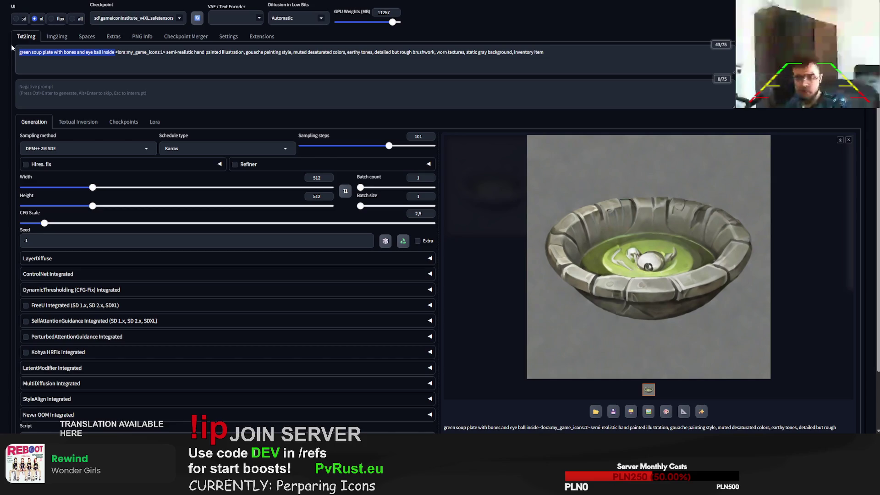
type("g")
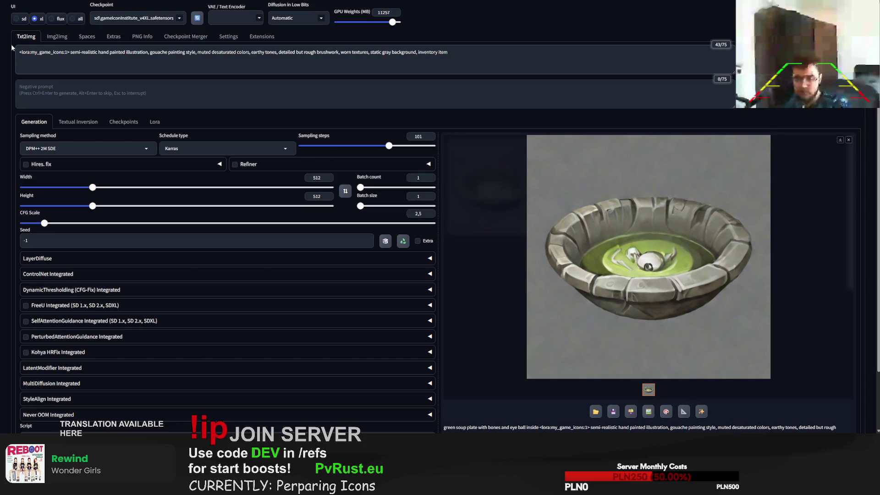
key("BackSpace")
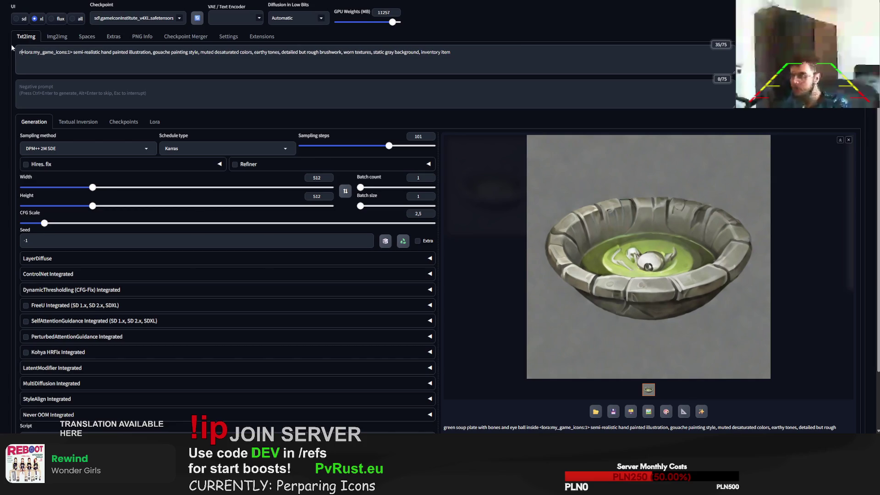
type("ribs plate")
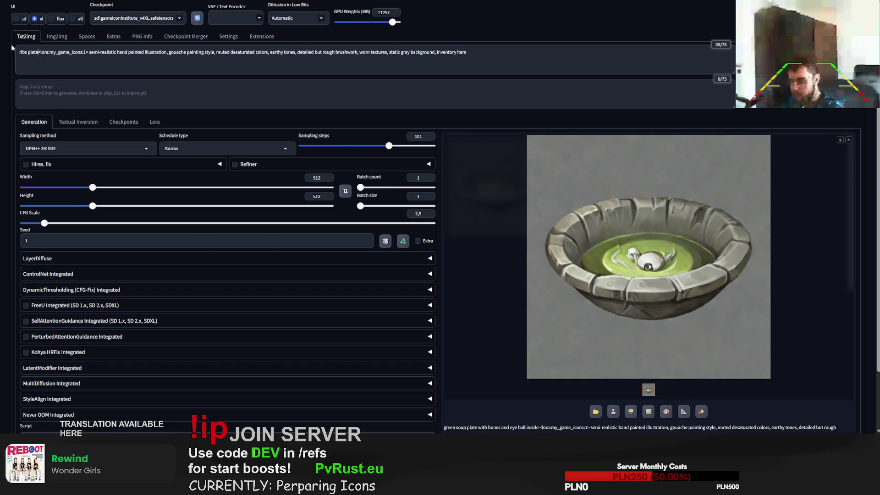
type("rotten")
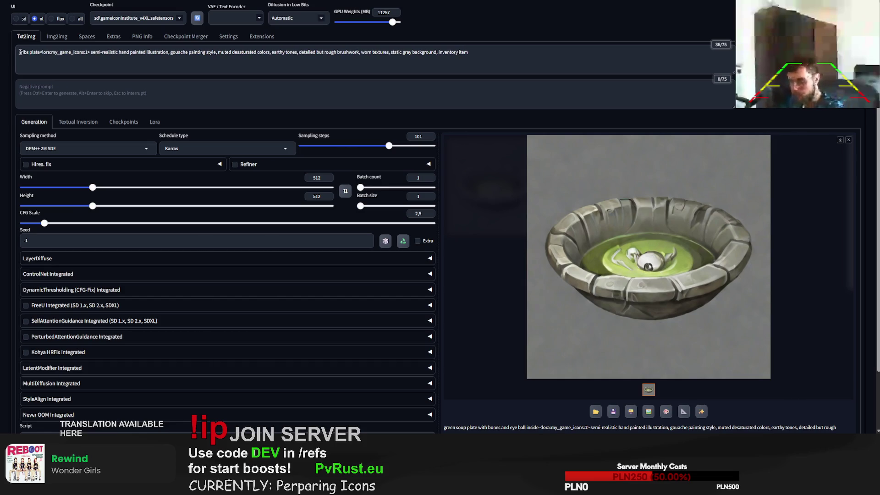
key("ctrl+Return")
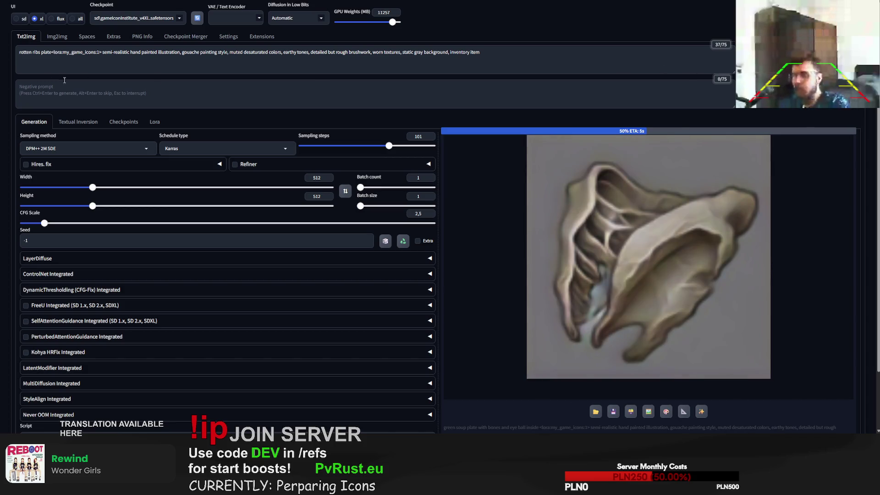
Expand the subject to 'rotten pork ribs food plate' and generate two variations
left_click(33, 52)
type("pork ribs ")
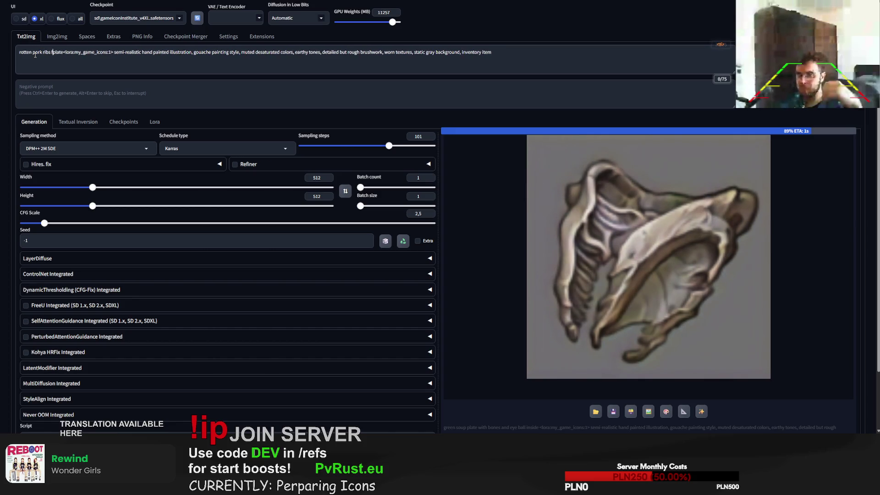
type("food")
key("ctrl+Return")
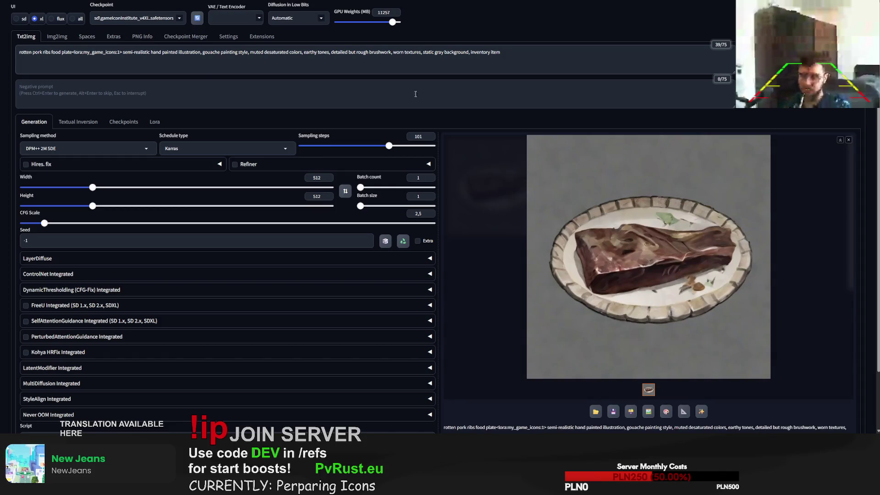
key("ctrl+Return")
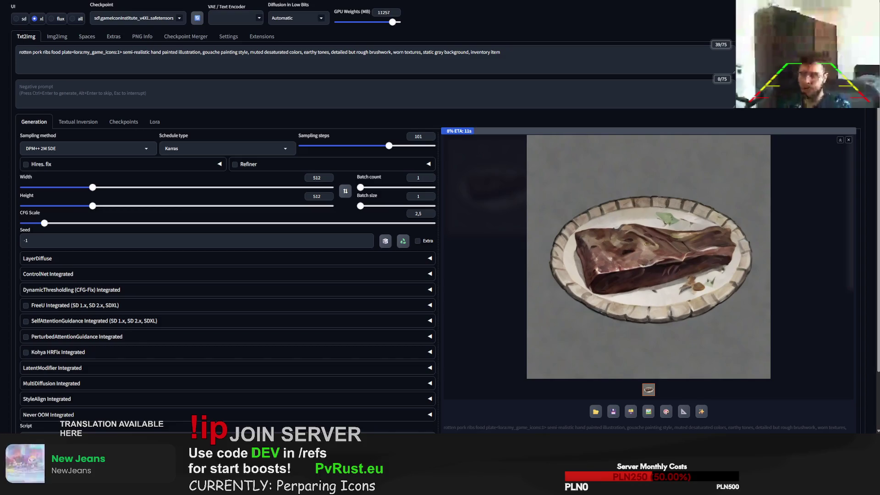
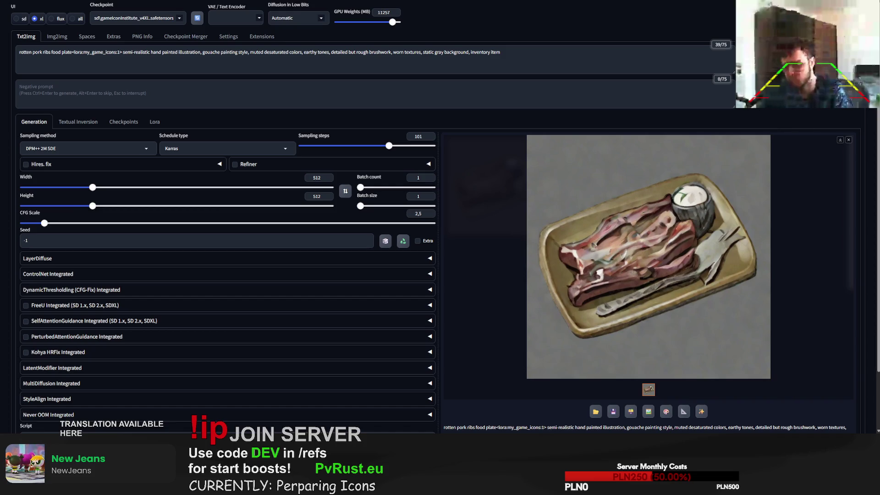
Check the ribs plate result, then swap the subject to 'rotten gourmet dish' and generate
left_click(648, 256)
left_click(792, 296)
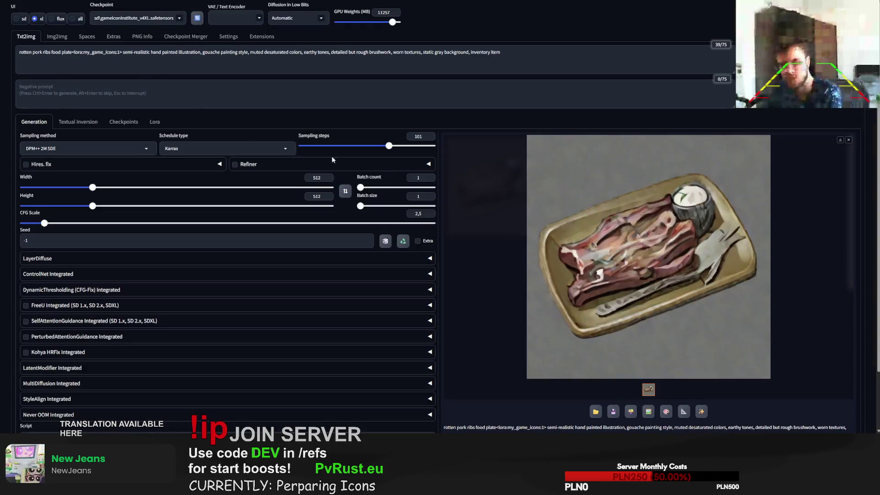
left_click_drag(72, 51, 19, 52)
key("BackSpace")
type("rotten gourmet dish")
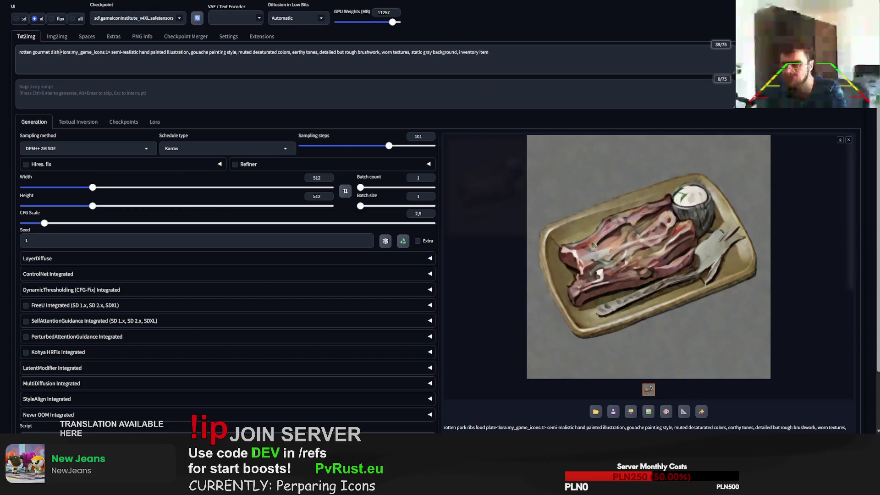
key("ctrl+Return")
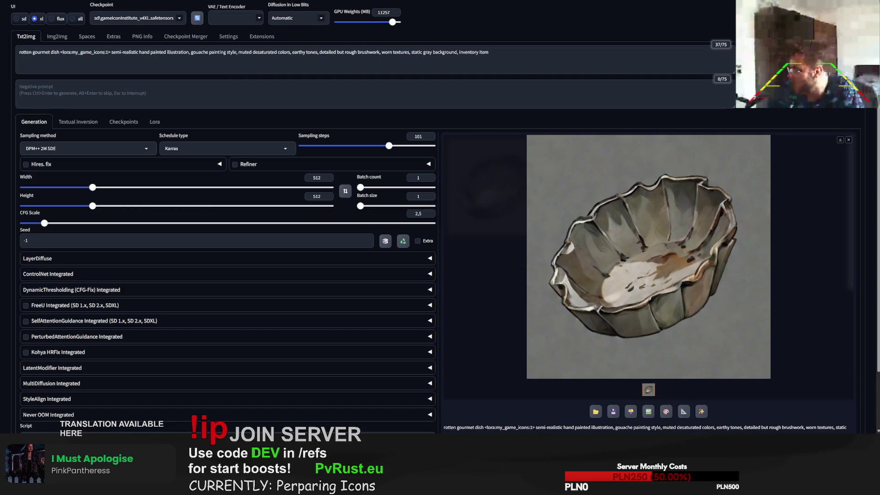
left_click_drag(61, 54, 19, 53)
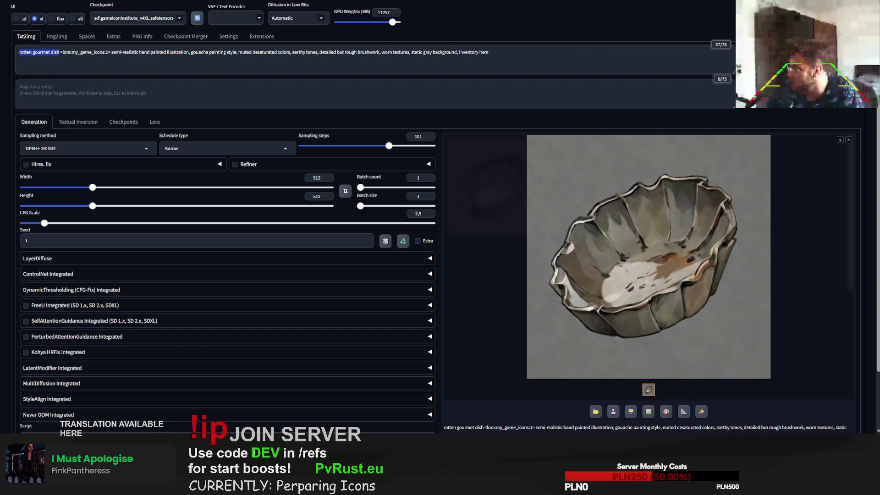
Paste the long luxury dish description, generate, then cut 'corrupted by decay', 'the food is' and 'and gold leaf'
type("\"an ultra-luxurious gourmet dish plated in fine dining style, elegant composition on a pristine white porcelain plate, featuring premium ingredients like lobster, caviar, truffle shavings, and gold leaf — but corrupted by decay, the food is partially rotten with dark discoloration, mold growth, and subtle decomposition, textures shifting between glossy perfection and decayed softness, faint green and gray tones creeping into the rich colors, delicate sauces smeared and broken, presentation still artistic but unsettling, cinematic lighting, high contrast, dramatic shadows, post-apocalyptic atmosphere")
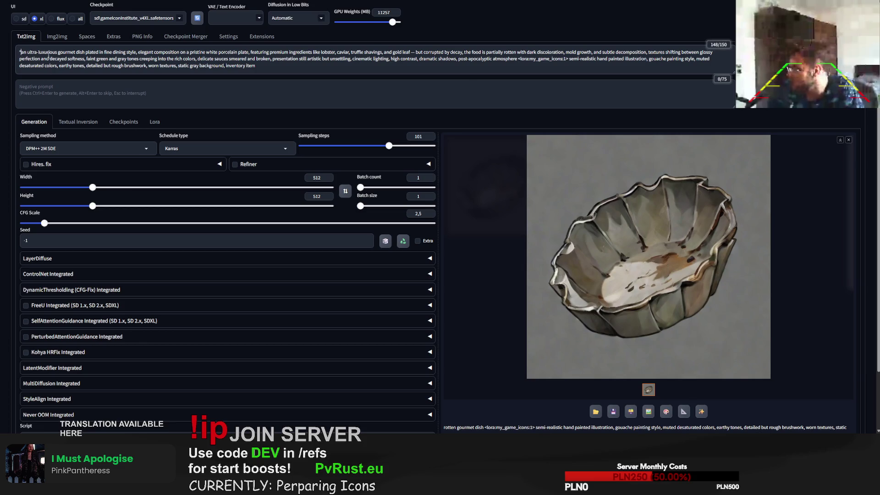
key("ctrl+Return")
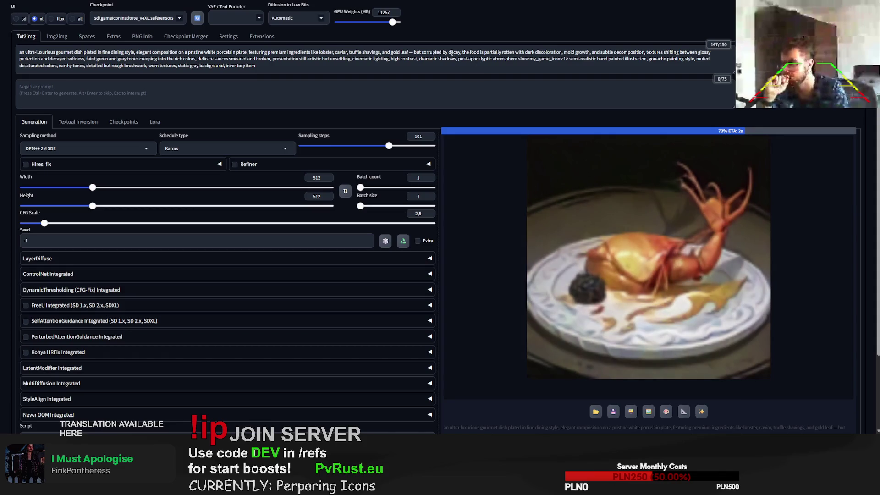
left_click_drag(460, 53, 409, 52)
key("BackSpace")
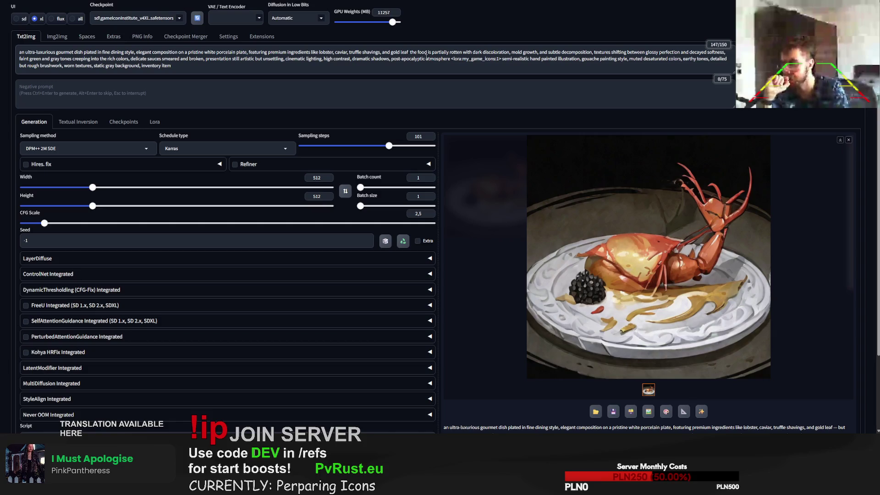
left_click_drag(410, 53, 433, 53)
key("BackSpace")
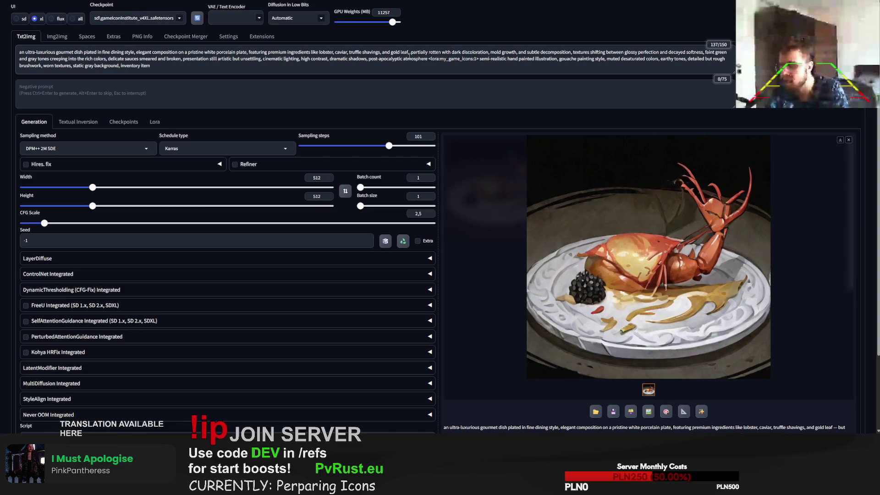
left_click_drag(409, 53, 382, 53)
key("BackSpace")
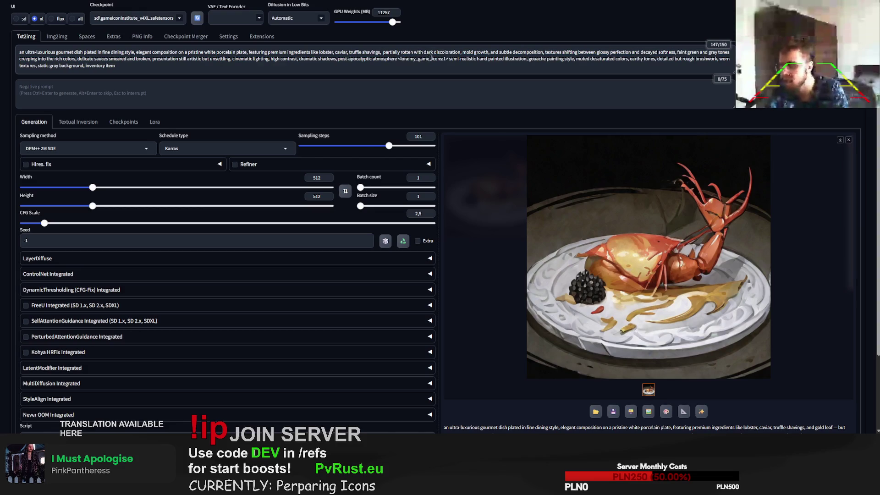
mouse_move(508, 52)
left_mouse_down()
mouse_move(552, 51)
mouse_move(70, 58)
left_mouse_up()
Delete the 'textures shifting' through 'dramatic shadows' phrases and generate a lobster plate
left_click(562, 52)
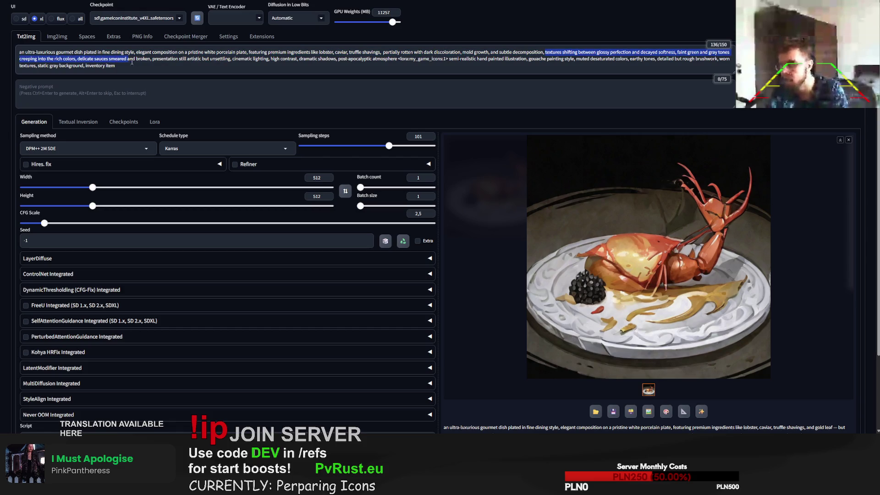
left_click_drag(69, 59, 368, 62)
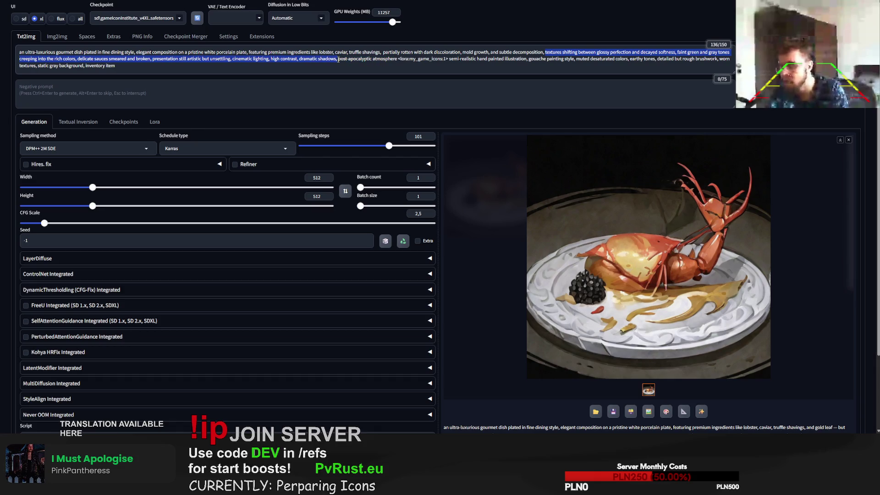
key("BackSpace")
key("ctrl+Return")
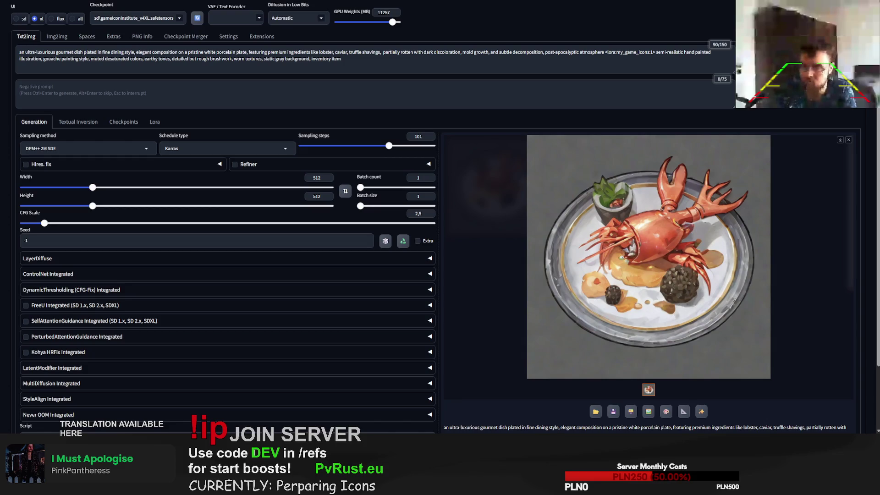
Reroll once, remove 'partially' and 'subtle' from the prompt, then regenerate twice
key("ctrl+Return")
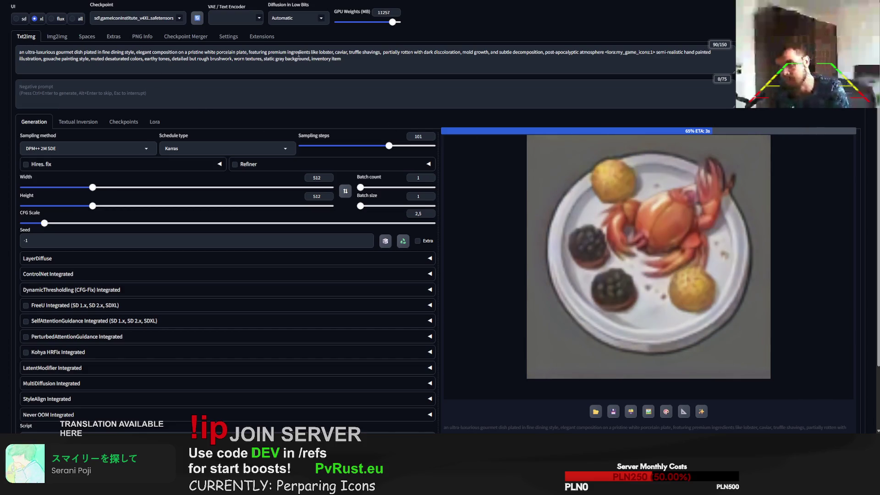
double_click(386, 53)
key("BackSpace")
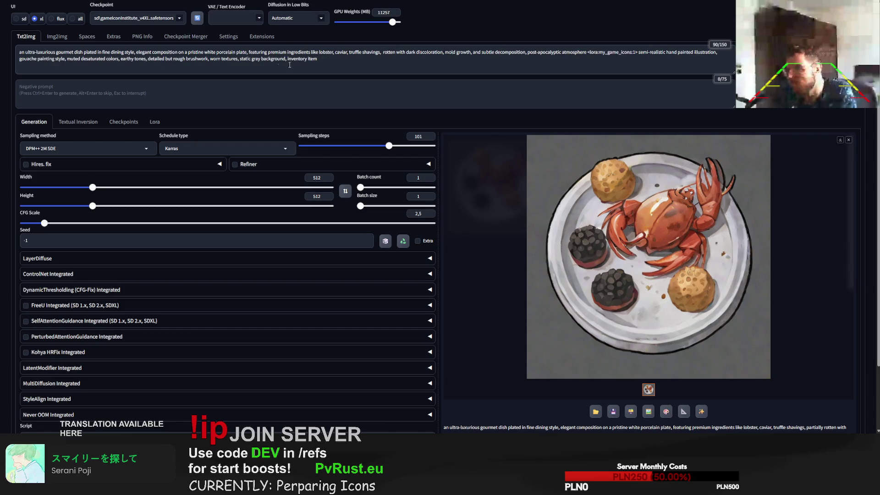
key("BackSpace")
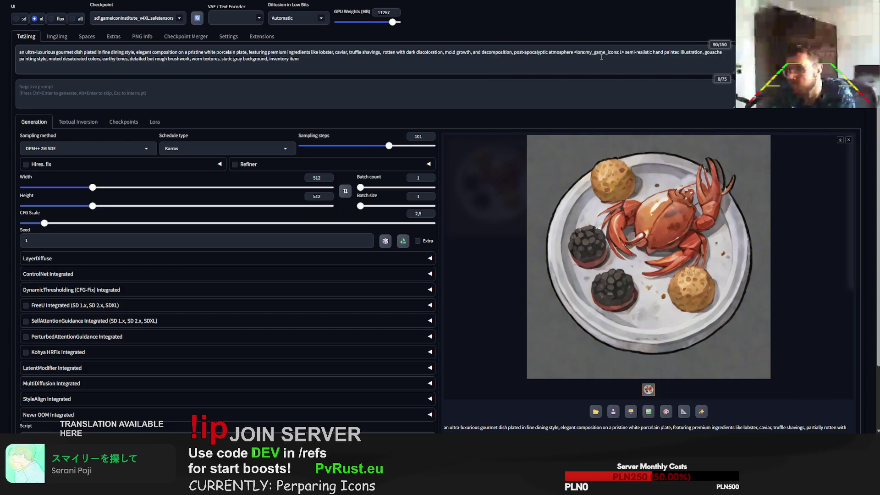
key("ctrl+Return")
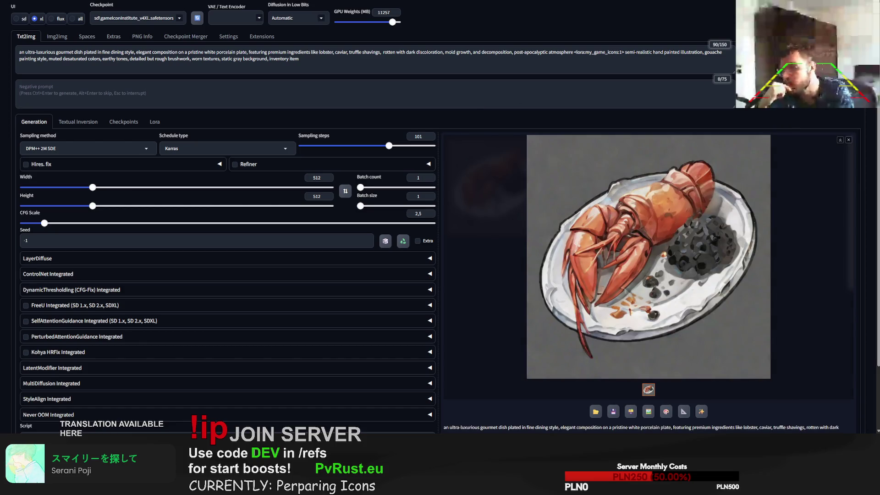
key("ctrl+Return")
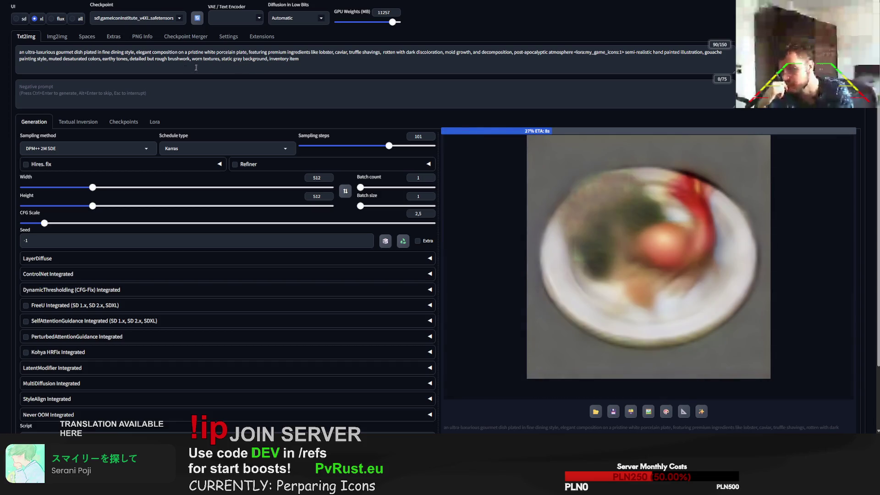
left_click_drag(383, 52, 511, 51)
key("ctrl+c")
Move the 'rotten with dark discoloration, mold growth' phrase to the prompt start, generate three times, and enlarge the newest
key("BackSpace")
left_click(21, 55)
key("ctrl+v")
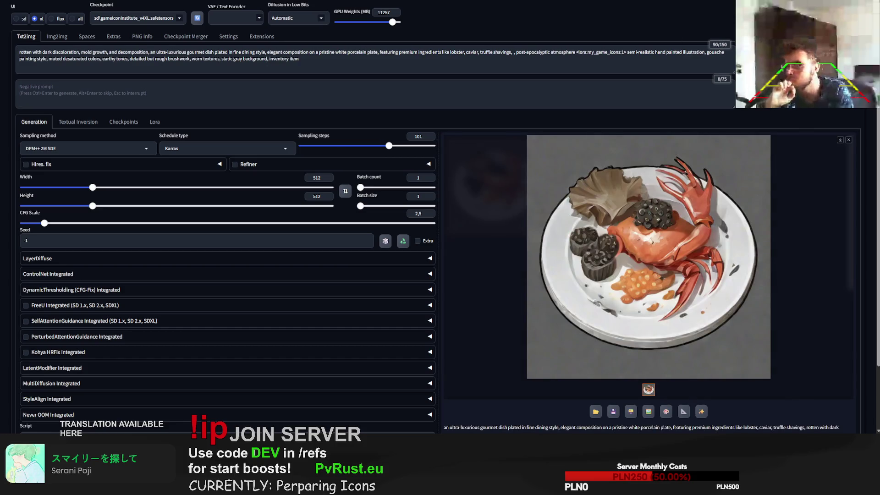
key("ctrl+Return")
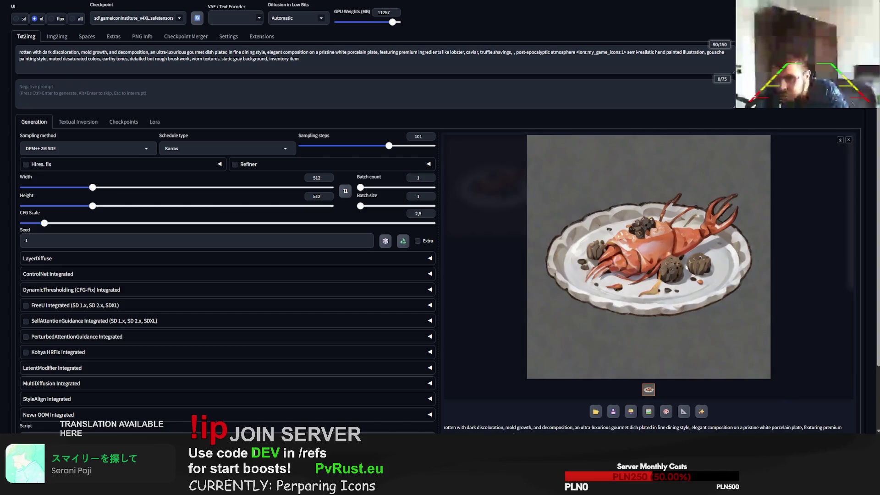
key("ctrl+Return")
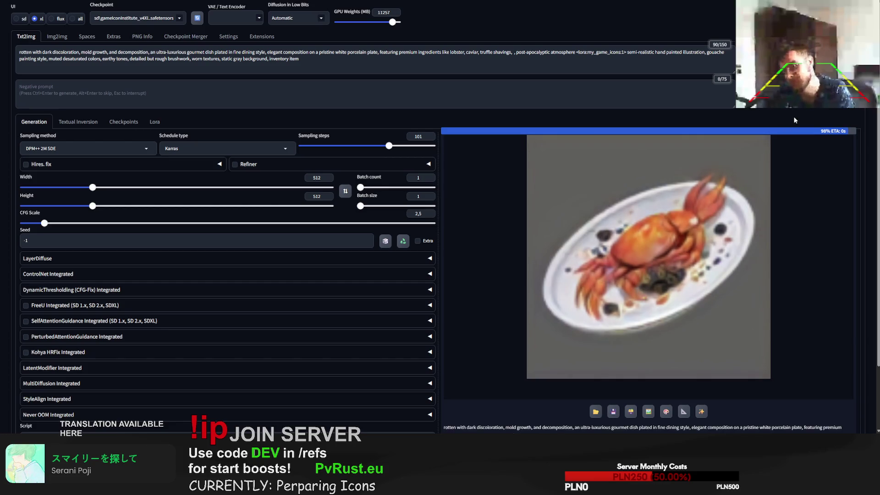
key("ctrl+Return")
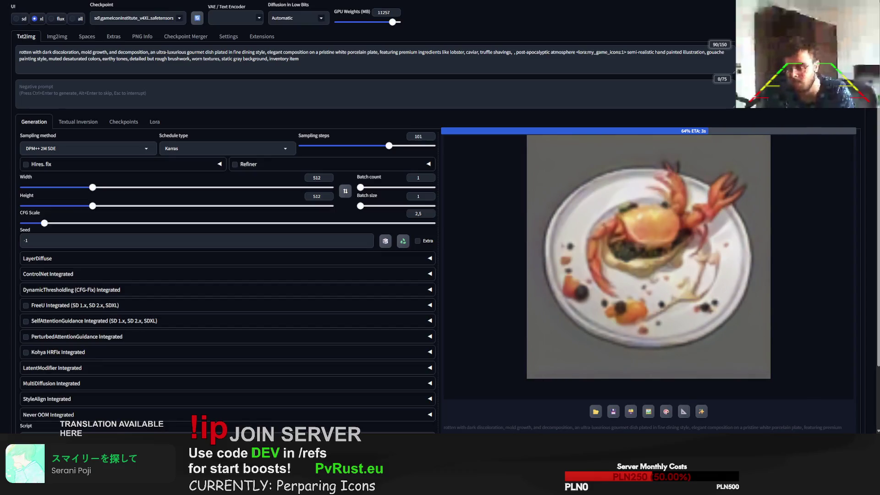
left_click(713, 216)
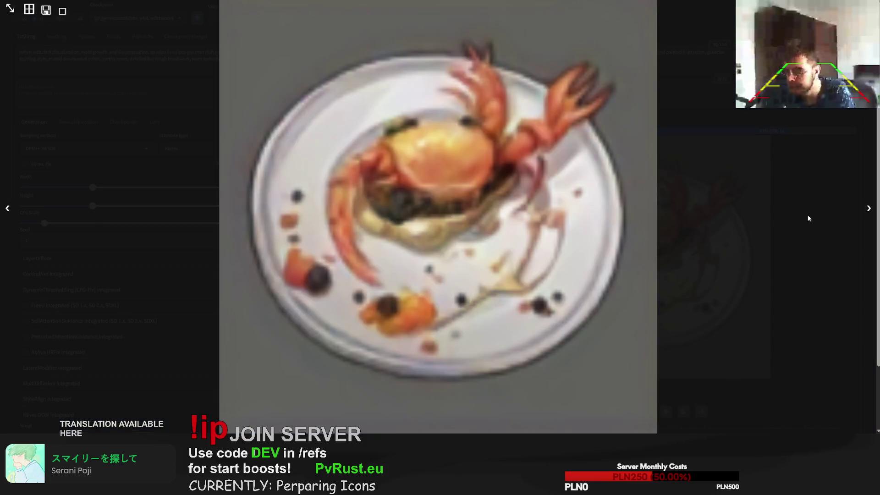
Close the full-size crab plate preview and go to the img2img workspace
left_click(713, 216)
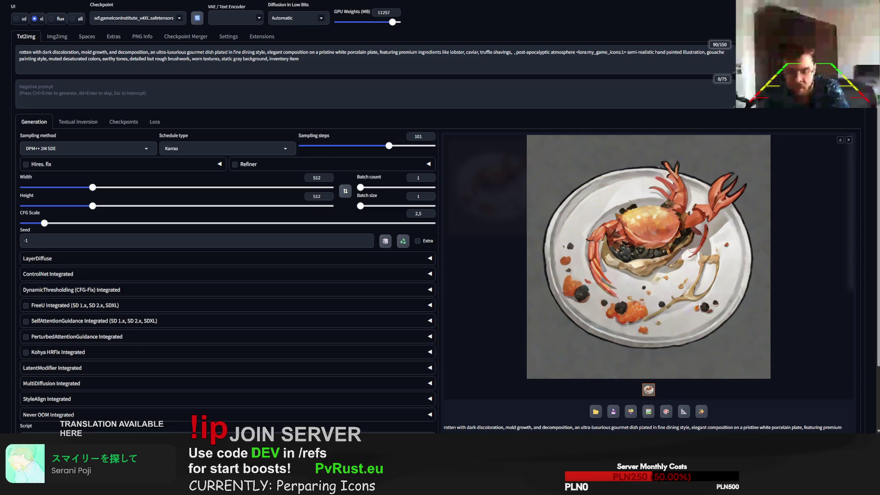
left_click(57, 37)
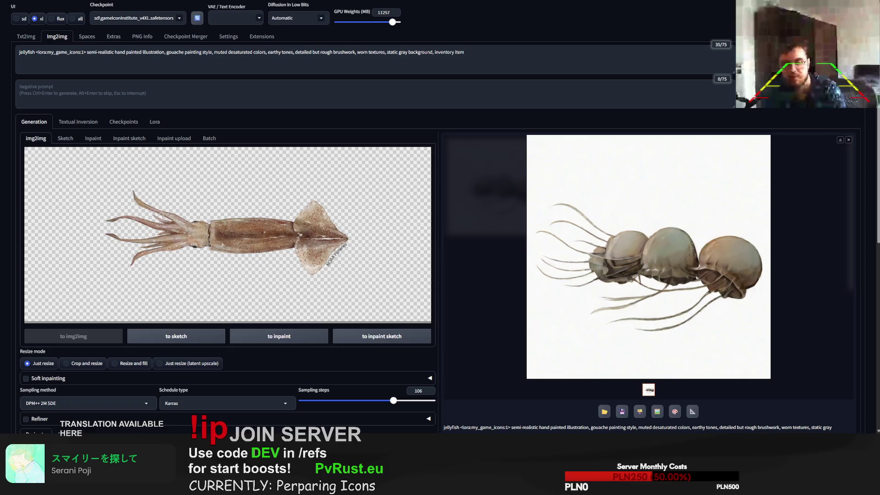
Paste the skull image as the img2img source, change 'jellyfish' to 'human skull', and generate twice
key("ctrl+v")
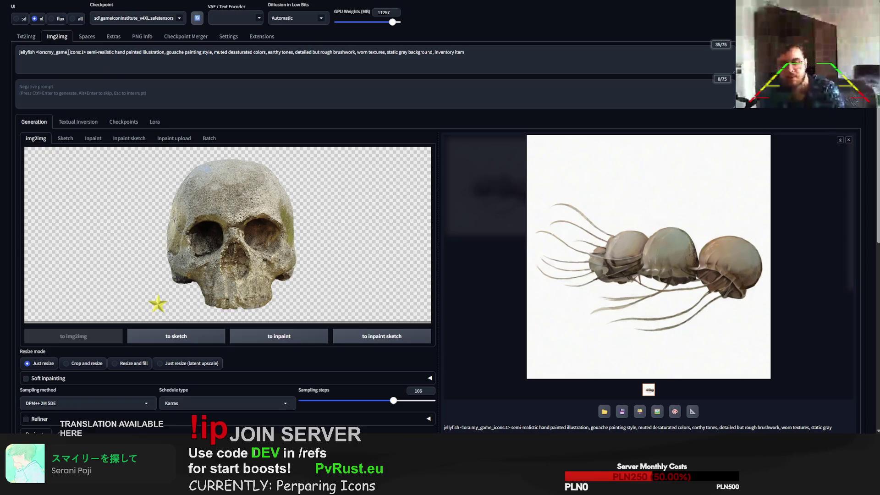
double_click(33, 53)
type("human skull")
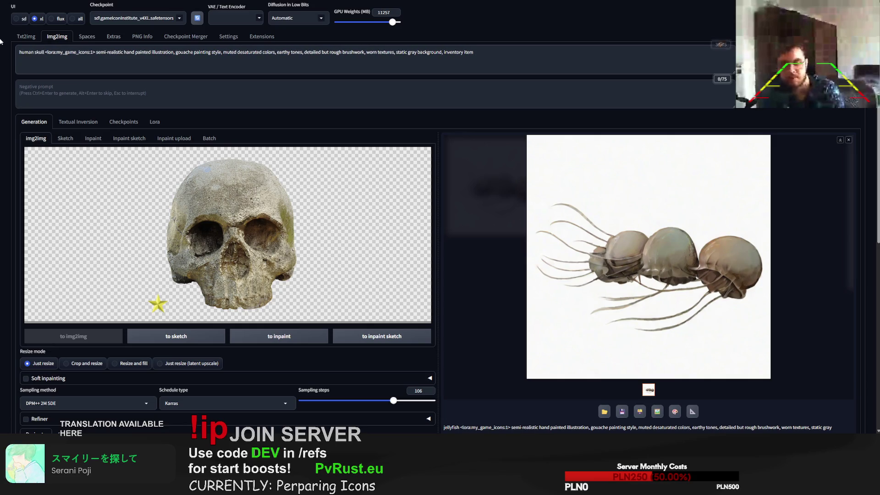
key("ctrl+Return")
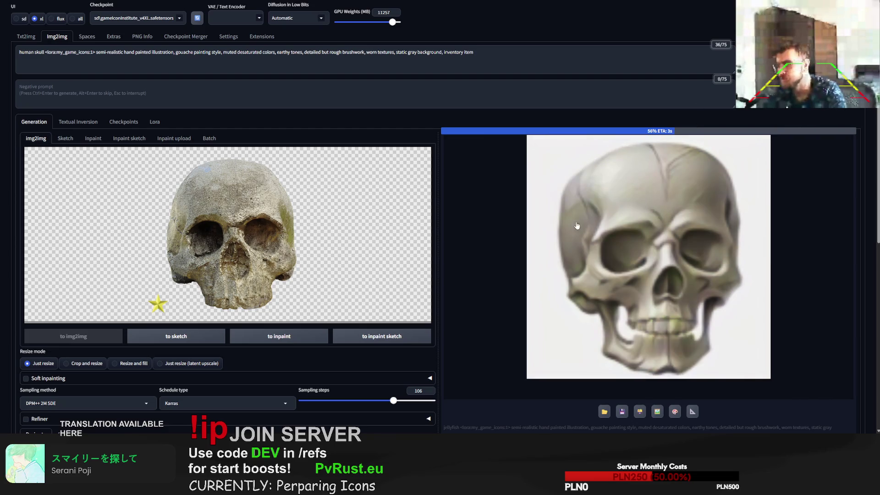
scroll(306, 304, "down", 1)
scroll(254, 386, "down", 2)
scroll(205, 345, "down", 1)
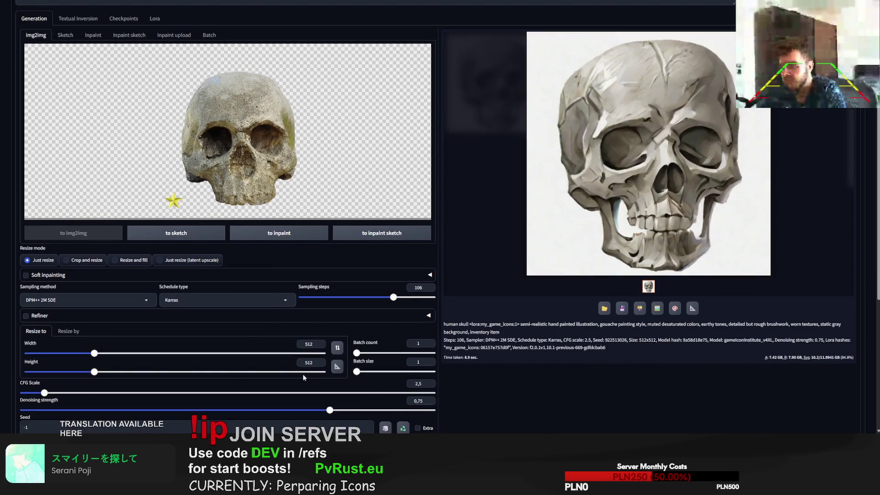
scroll(564, 367, "up", 2)
scroll(275, 348, "down", 1)
scroll(260, 338, "down", 2)
scroll(260, 338, "up", 4)
left_click(815, 60)
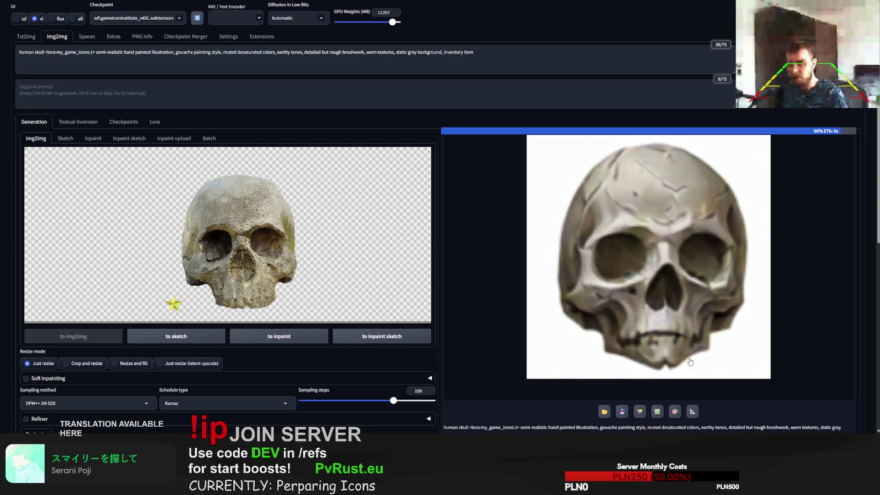
Reroll another skull variation, inspect it full size, then return to txt2img
key("ctrl+Return")
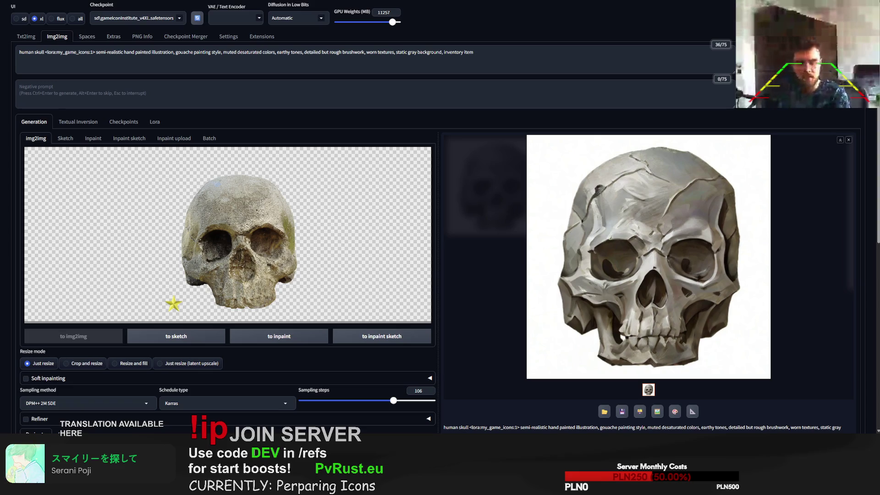
left_click(648, 257)
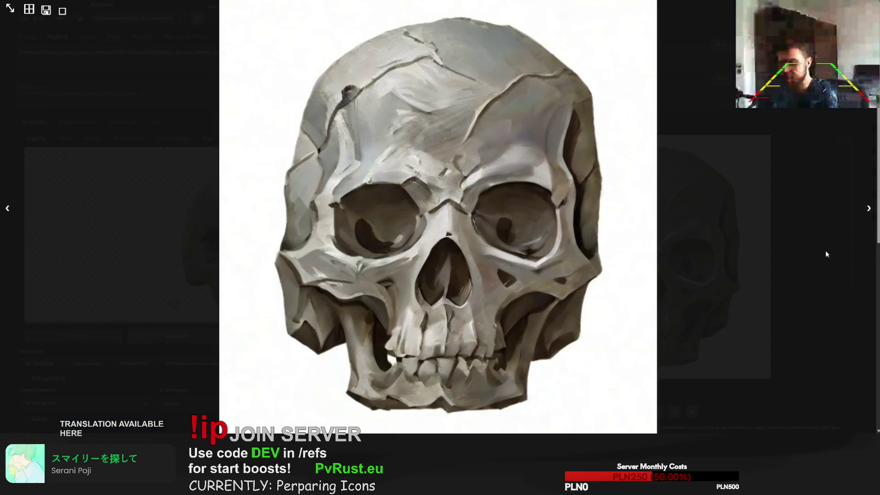
left_click(177, 78)
left_click(18, 40)
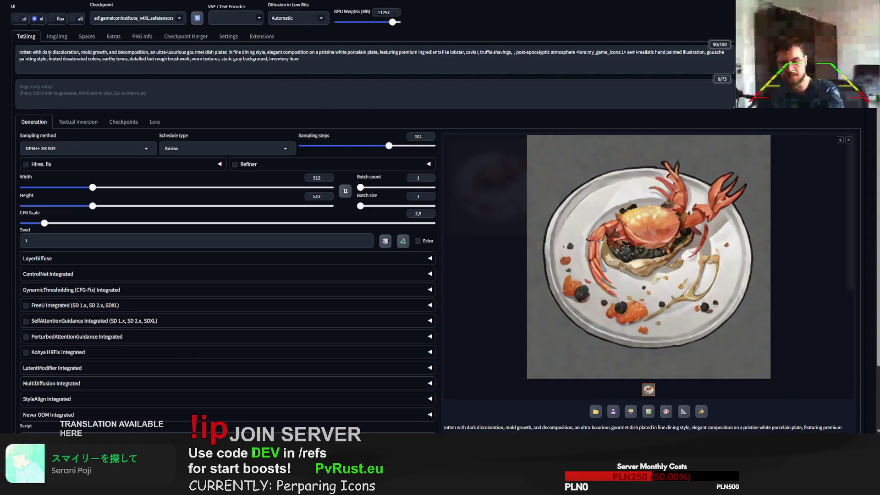
Replace the prompt text up to 'atmosphere' with 'tree bark' and generate three bark icons
left_click_drag(576, 51, 1, 40)
type("tree bare")
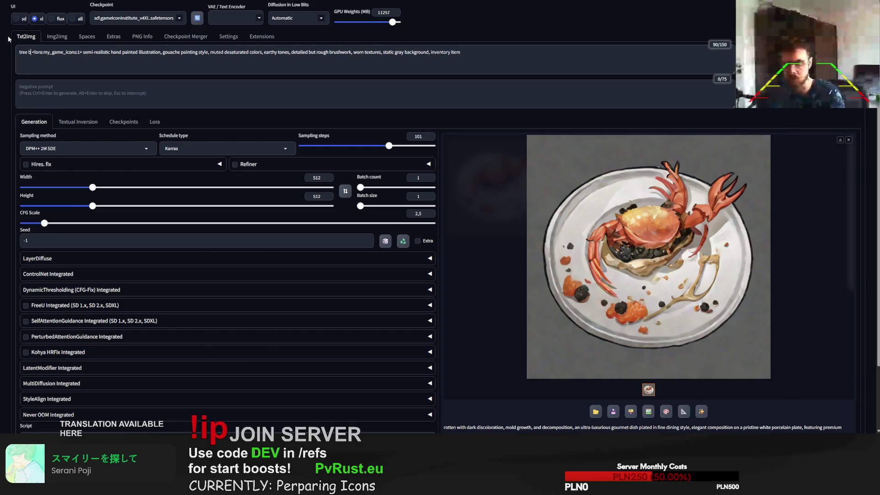
key("BackSpace")
type("k")
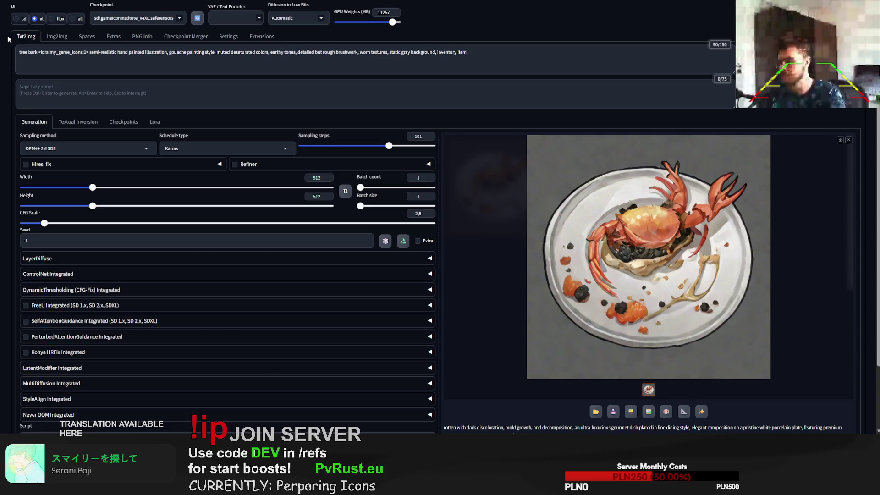
key("ctrl+Return")
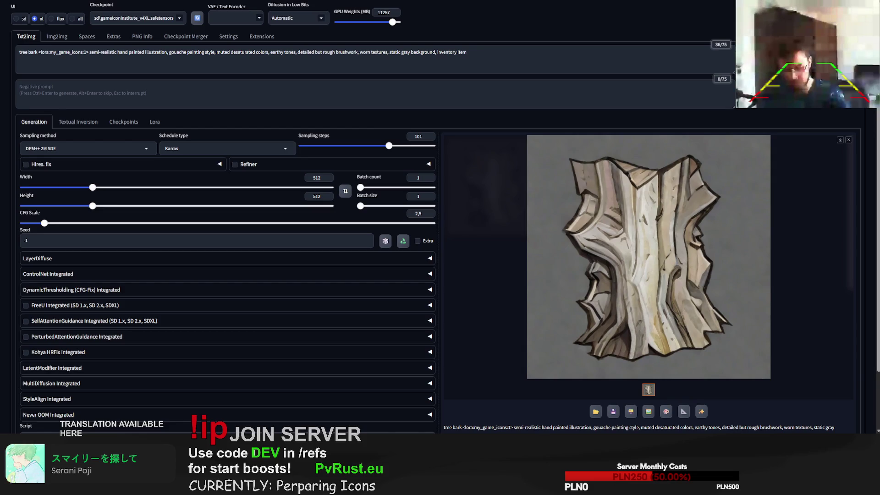
scroll(567, 257, "down", 3)
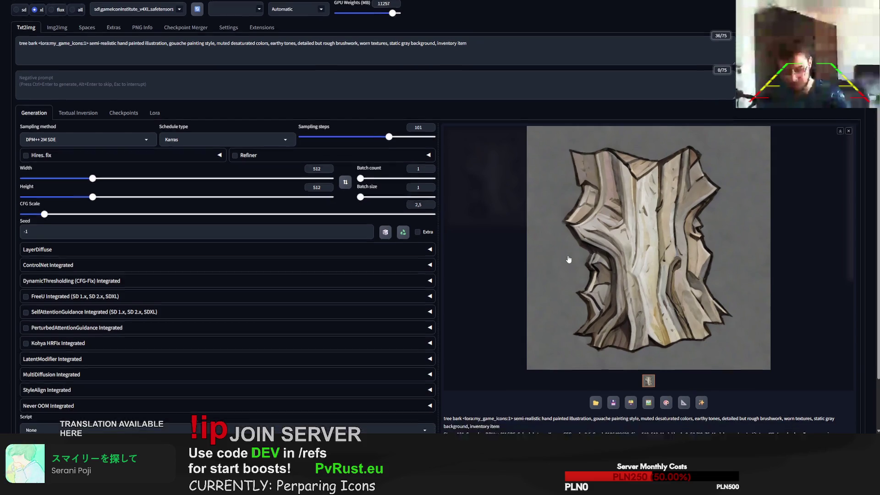
scroll(568, 270, "up", 3)
key("ctrl+Return")
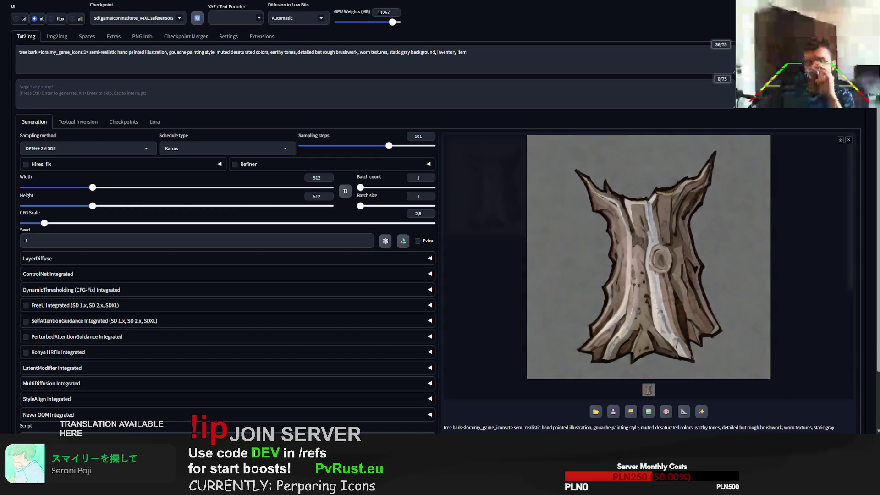
key("ctrl+Return")
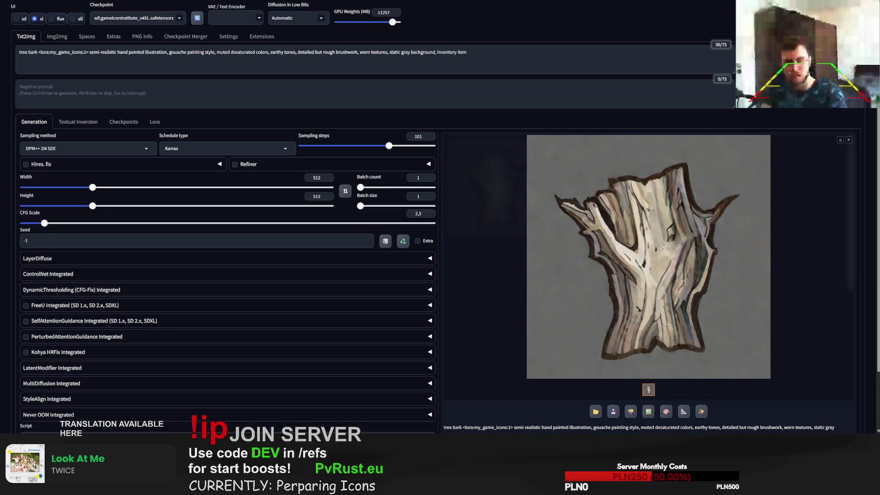
left_click(72, 53)
Change the subject from 'tree bark' to 'geode' and generate three geode icons
left_click_drag(36, 53, 20, 52)
type("geode")
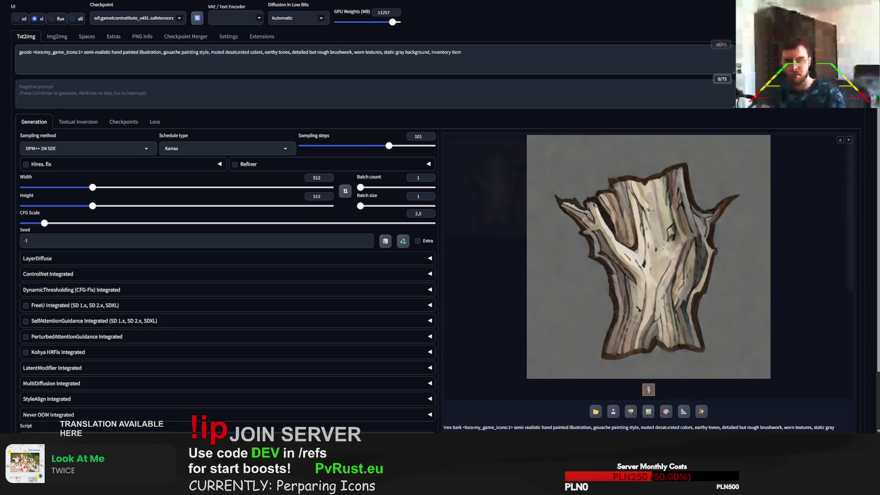
key("ctrl+Return")
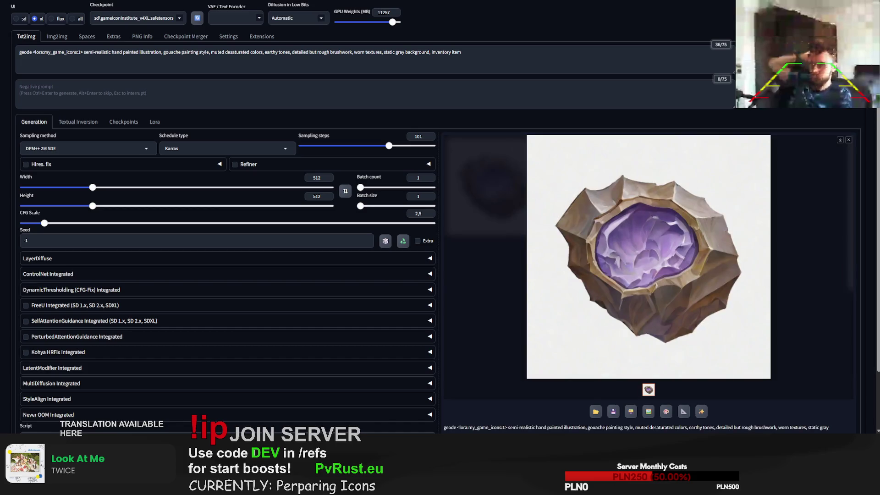
key("ctrl+Return")
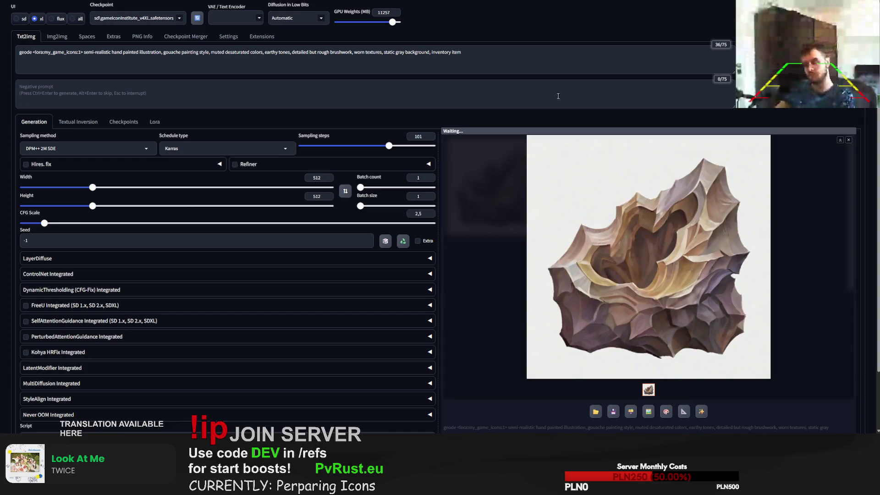
left_click(20, 53)
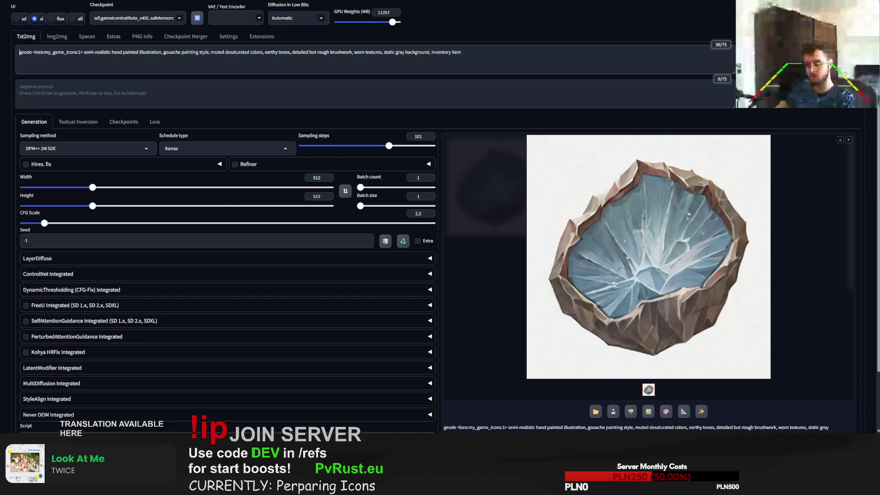
key("ctrl+Return")
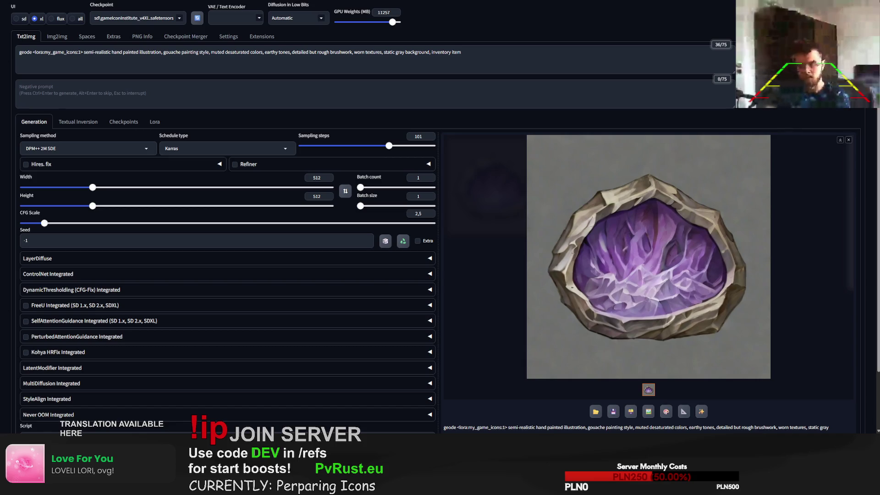
Change the subject to 'wrapped plant fibers', generate, and skip the running generation
left_click(56, 52)
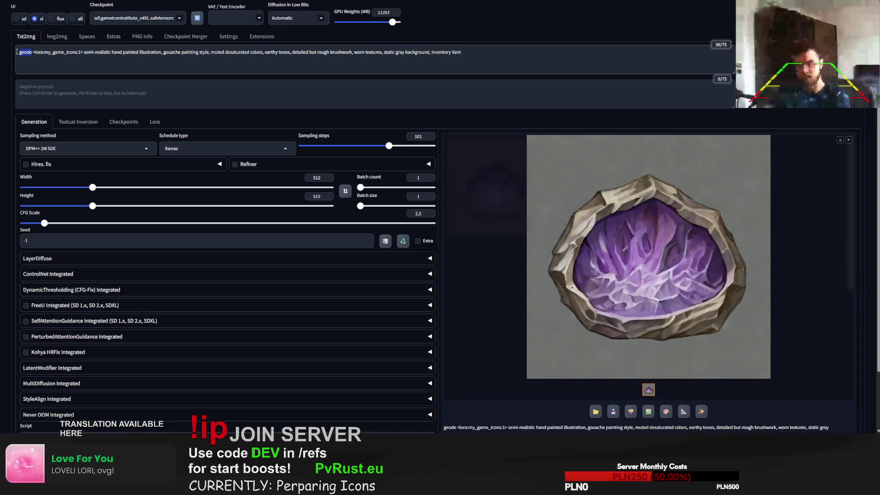
type("plant fiber")
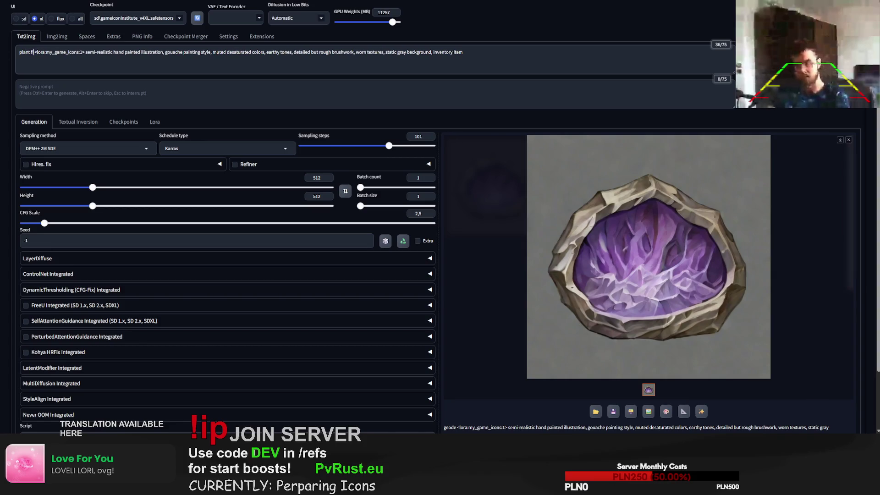
type("s")
key("ctrl+Return")
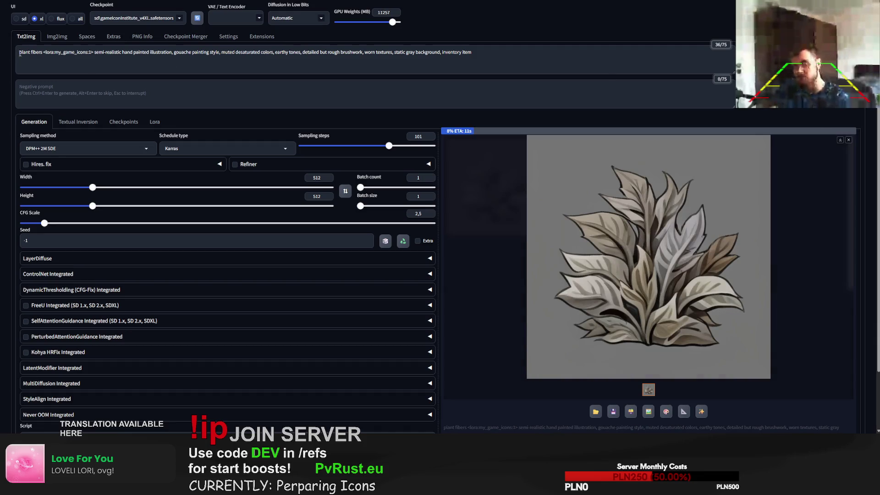
type("wrapped")
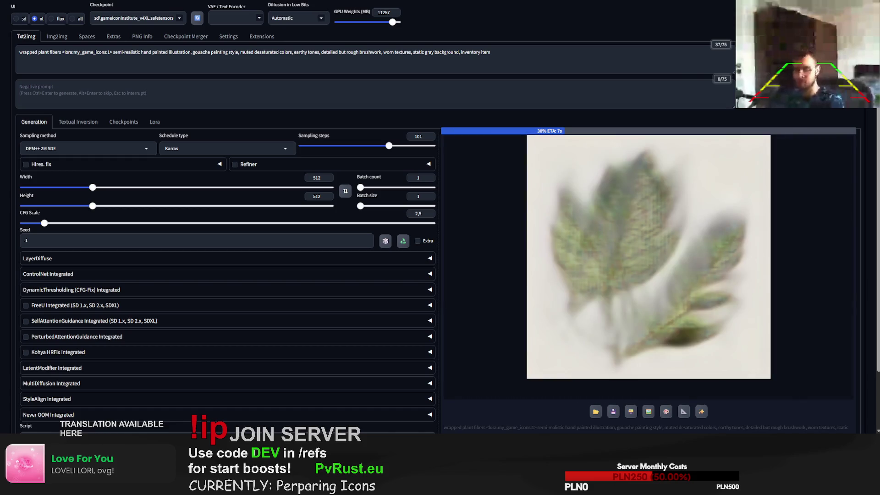
key("alt+Return")
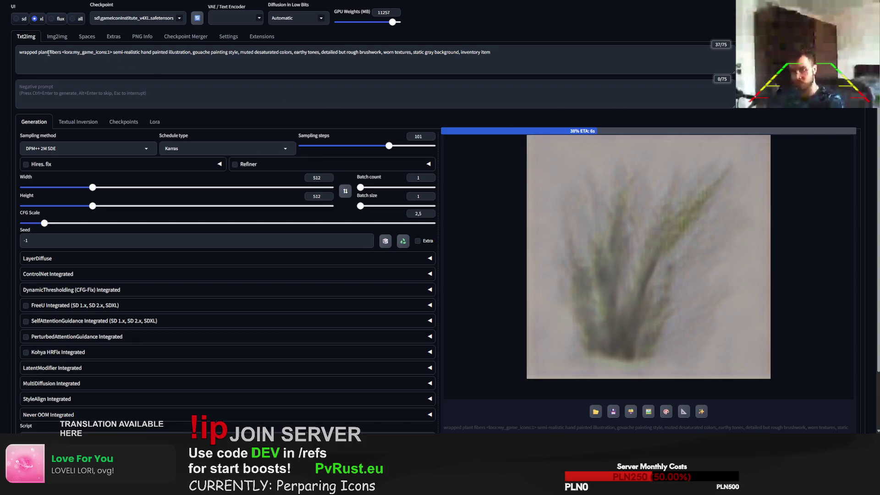
Insert 'collected' after 'wrapped', generate the fibers icon, then switch to the Google window
left_click(39, 53)
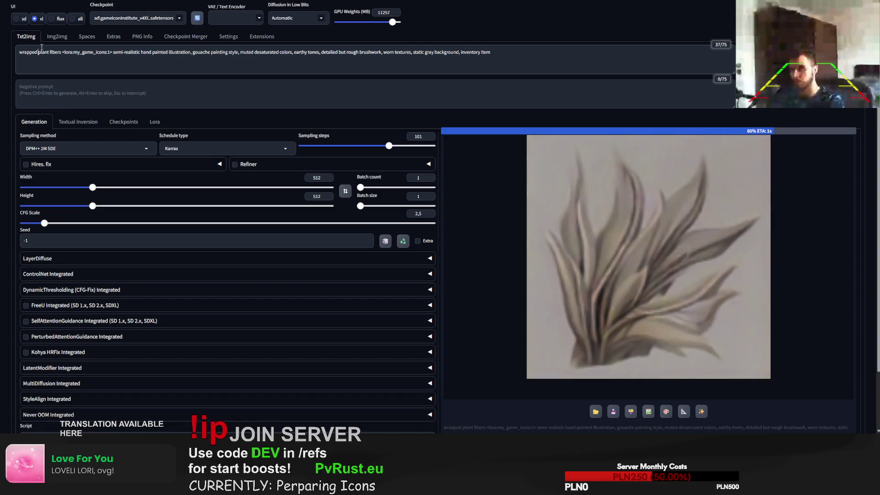
type("dcollect")
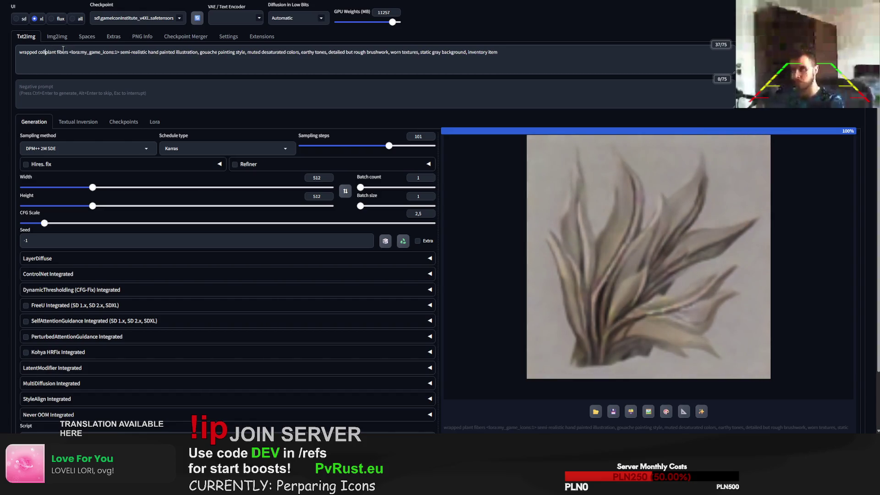
type("ed")
key("ctrl+Return")
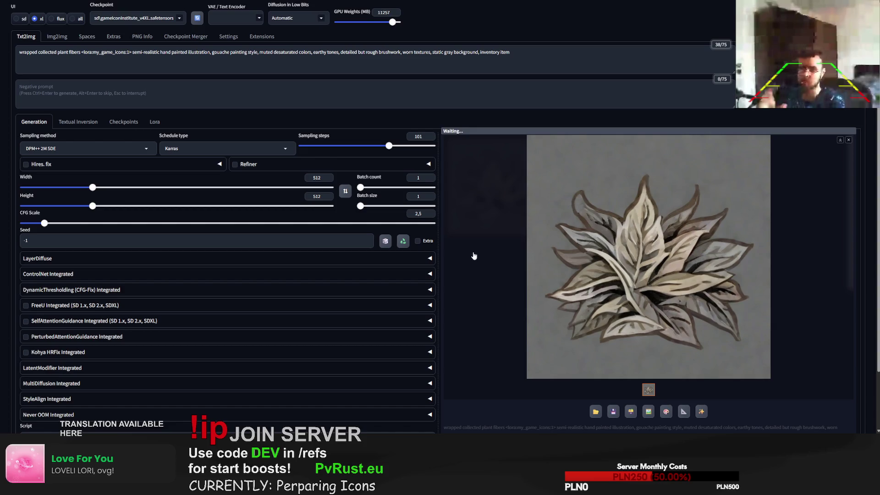
key("ctrl+Tab")
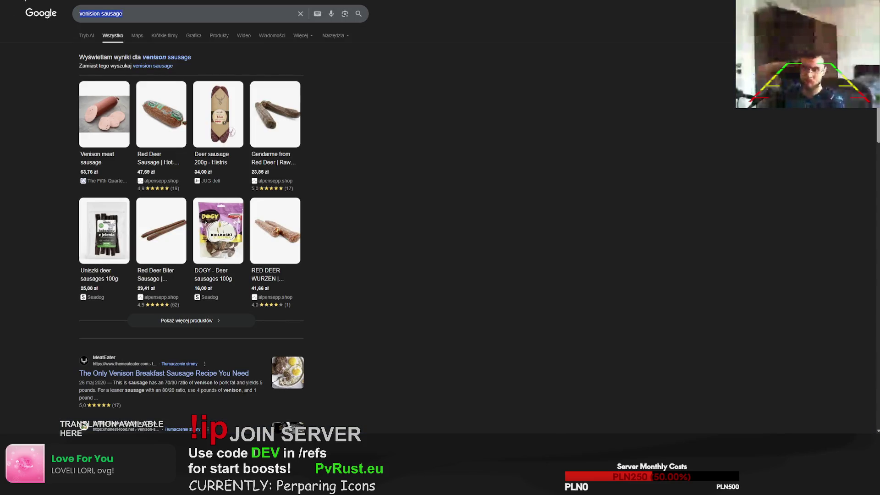
Search Google Images for 'plant fibers' to get reference photos, then return to Forge
type("plant fibers")
key("Return")
left_click(169, 36)
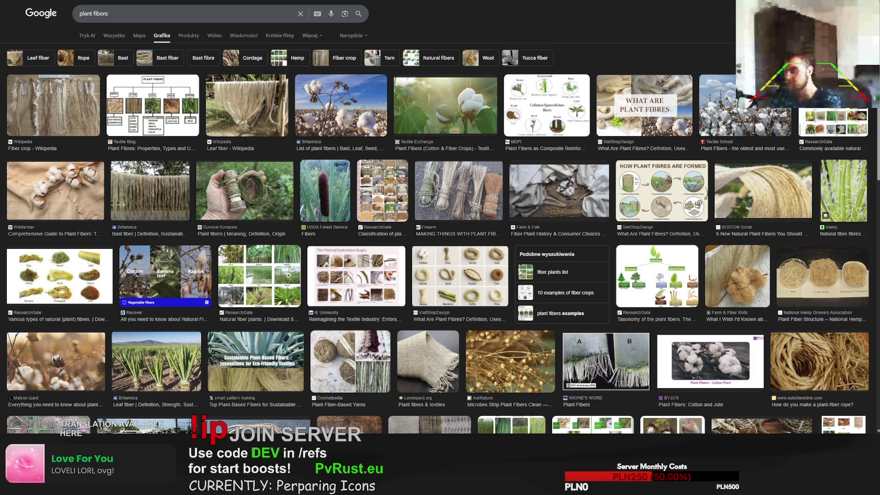
key("ctrl+Tab")
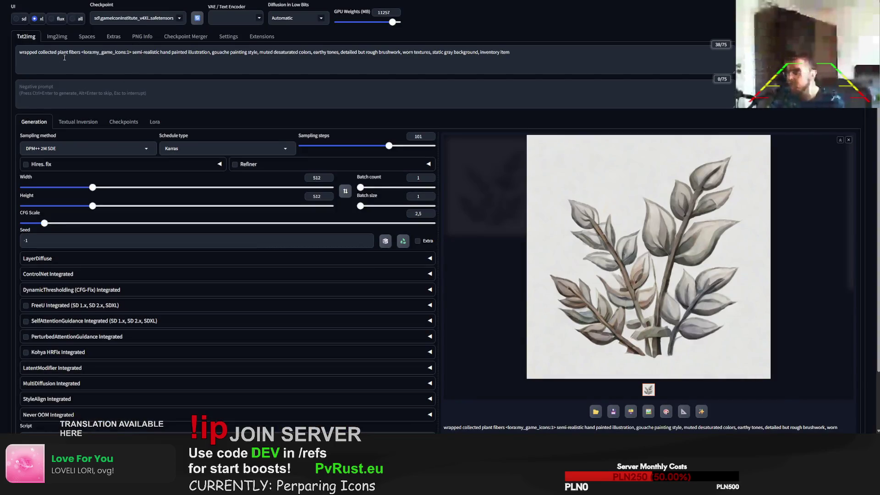
Replace the prompt subject with 'linen string spool' and generate a spool icon
left_click_drag(80, 52, 19, 52)
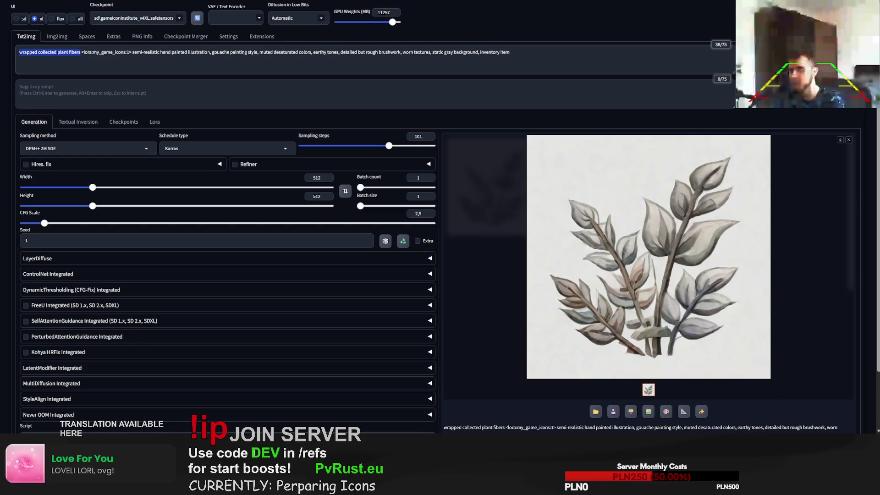
type("linen string ")
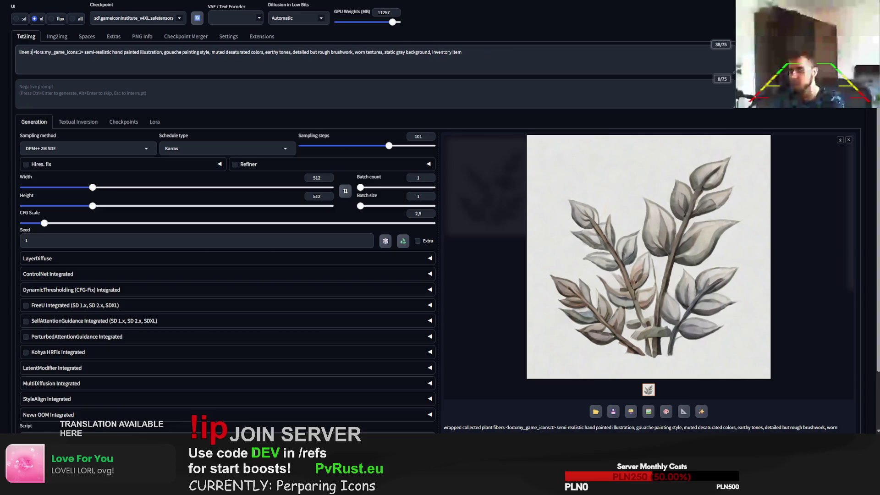
type("spool")
key("ctrl+Return")
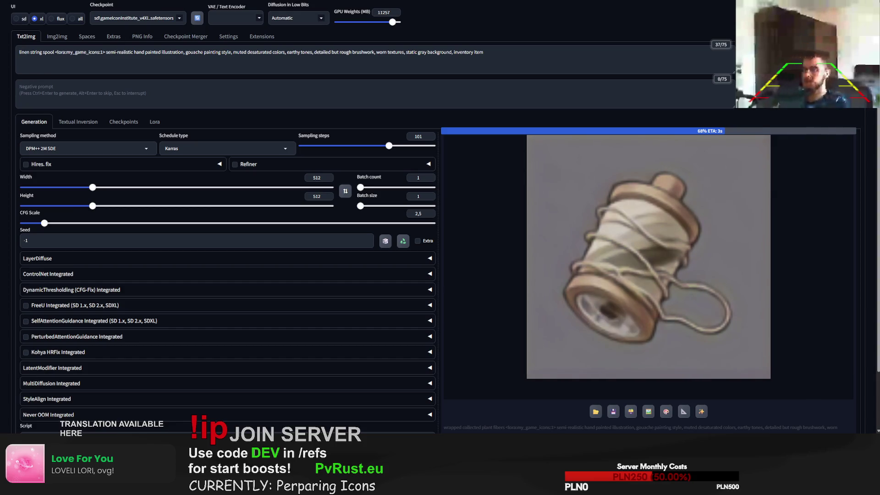
key("ctrl+Tab")
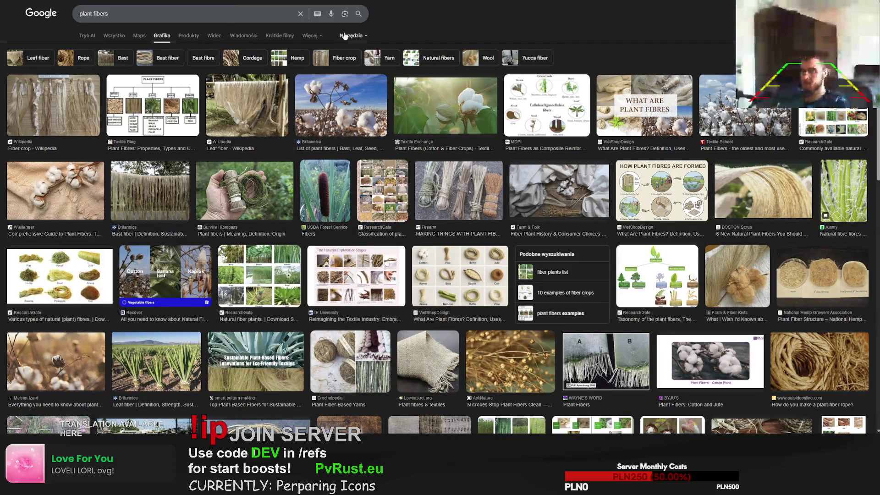
Filter the plant fibers results to transparent images and preview the twine roll picture
left_click(352, 35)
mouse_move(407, 61)
left_click(452, 82)
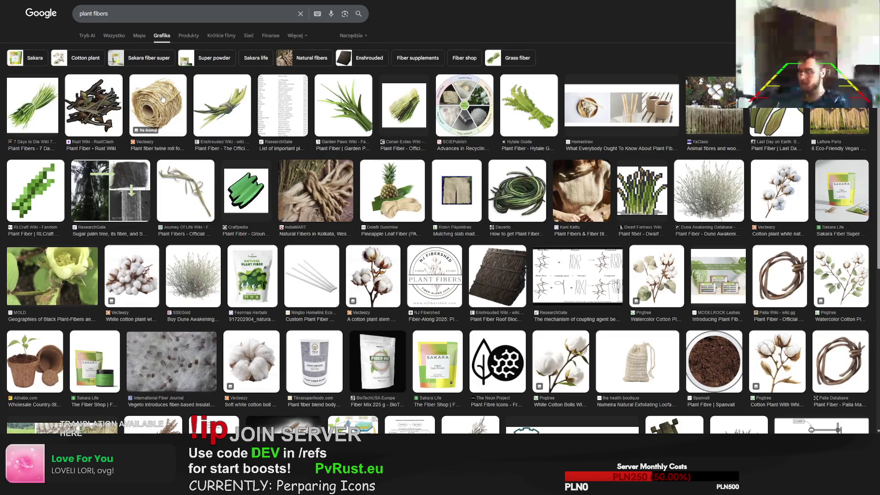
left_click(163, 100)
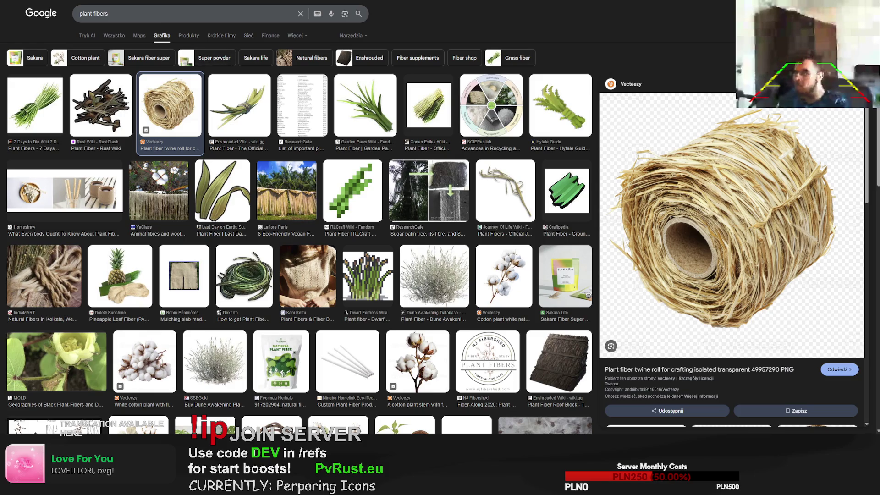
In Forge, replace the prompt subject with 'plant fiber twine roll'
key("ctrl+Tab")
left_click_drag(54, 54, 1, 41)
type("plant fiber tw")
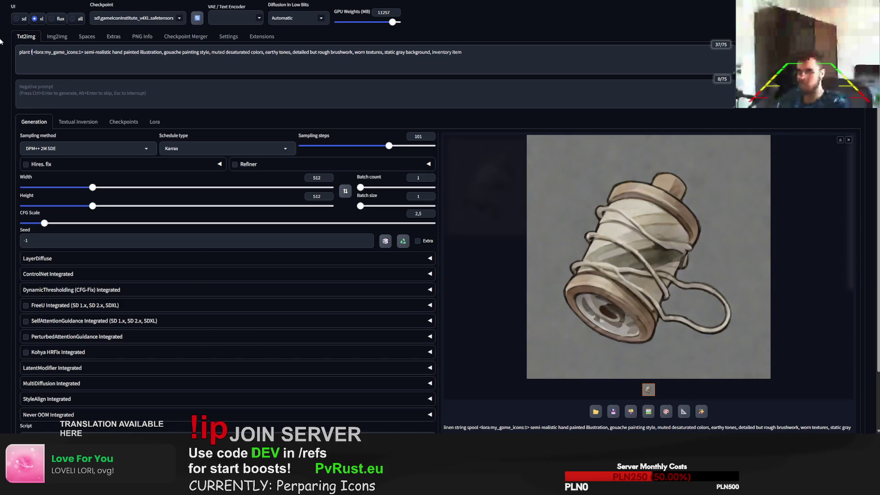
type("ine roll")
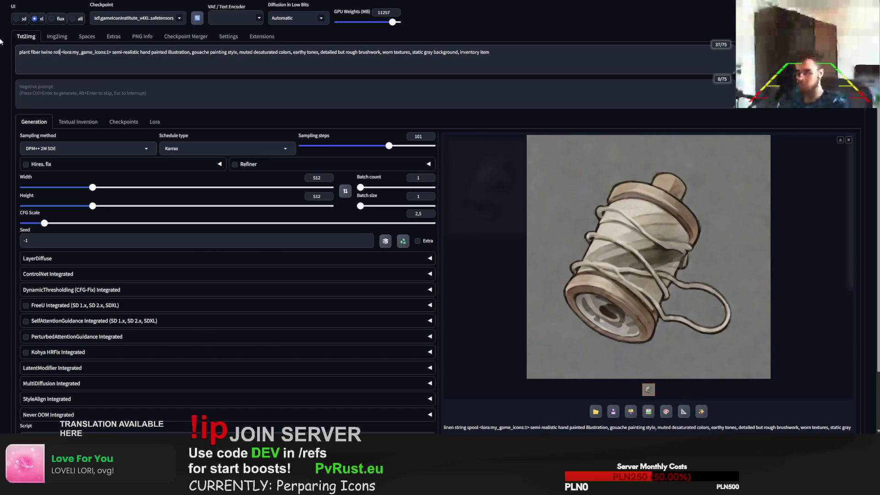
Generate two plant fiber twine roll icons, comparing against reference images, then move to img2img
key("ctrl+Return")
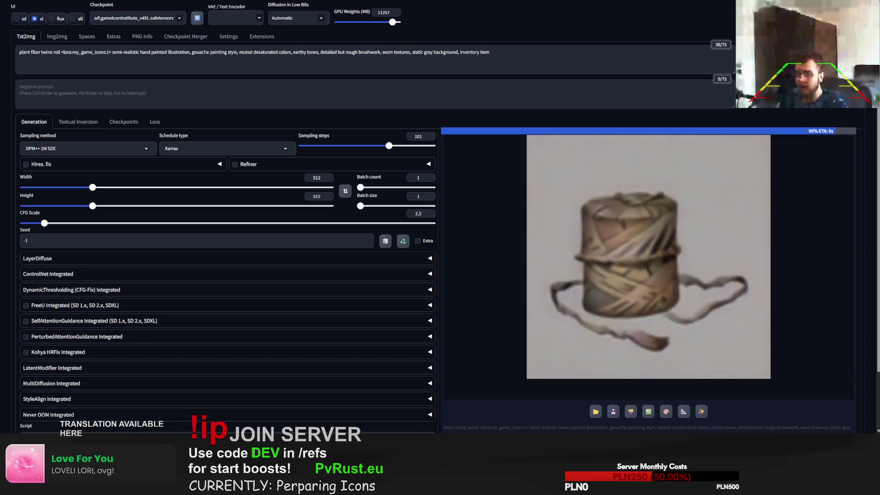
key("alt+Tab")
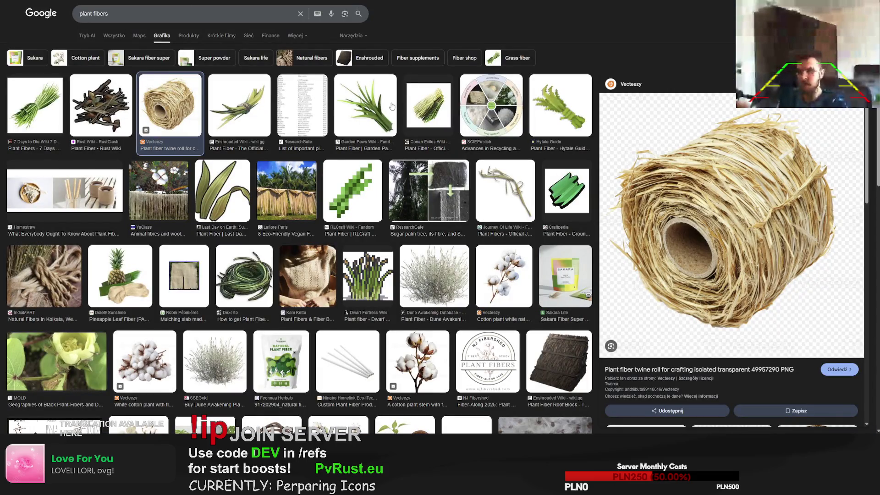
left_click(333, 185)
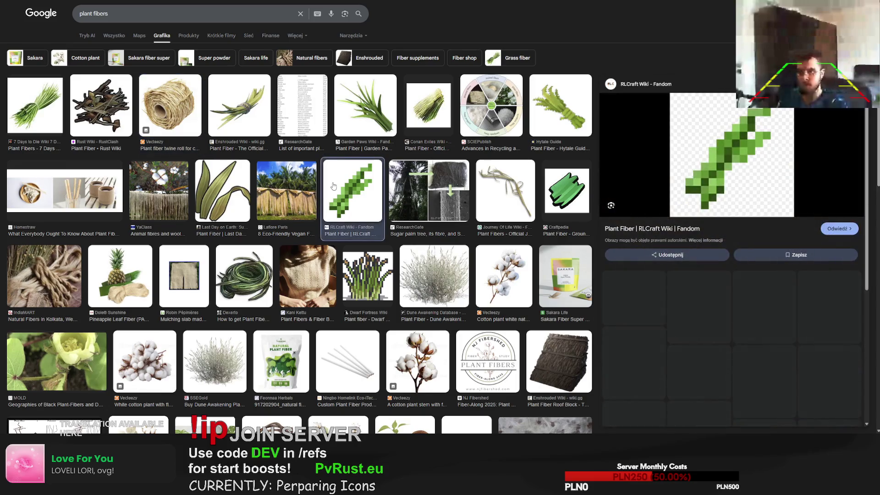
key("ctrl+Tab")
key("ctrl+Tab")
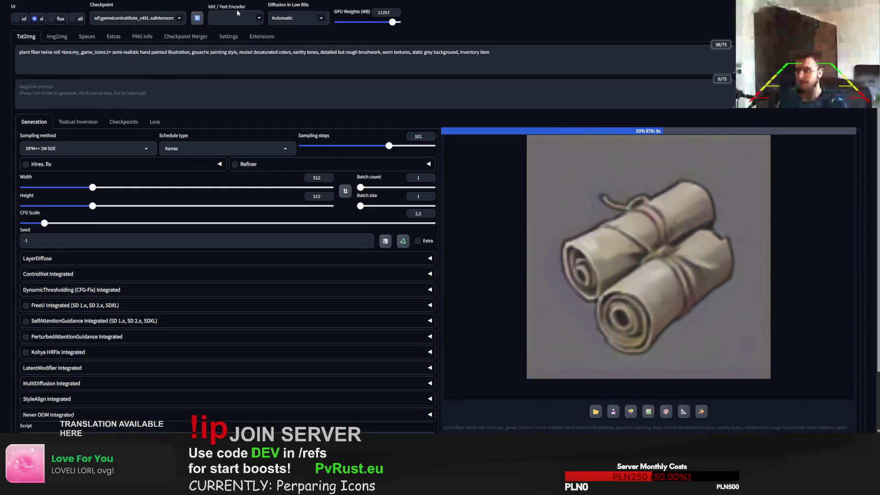
left_click(802, 53)
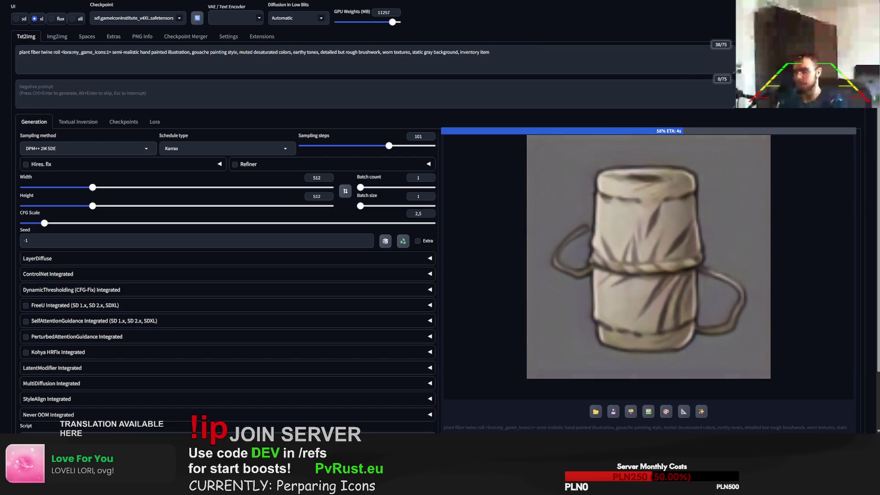
key("alt+Tab")
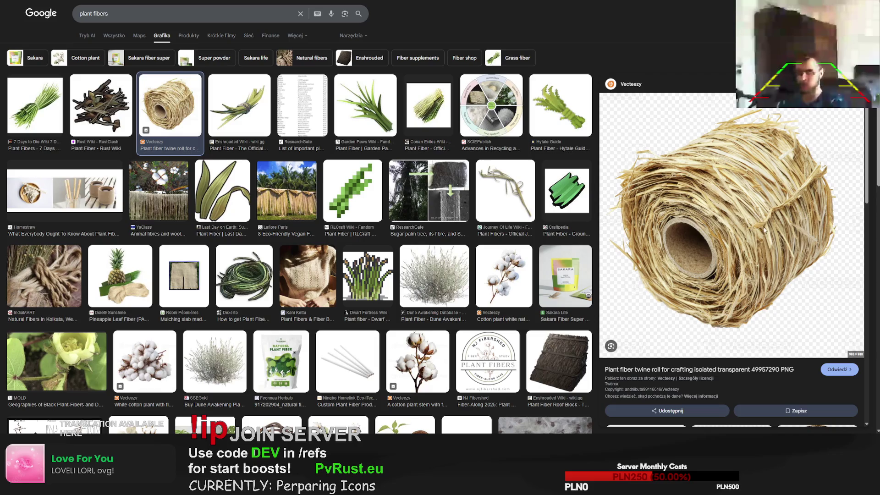
key("ctrl+Tab")
key("ctrl+Tab")
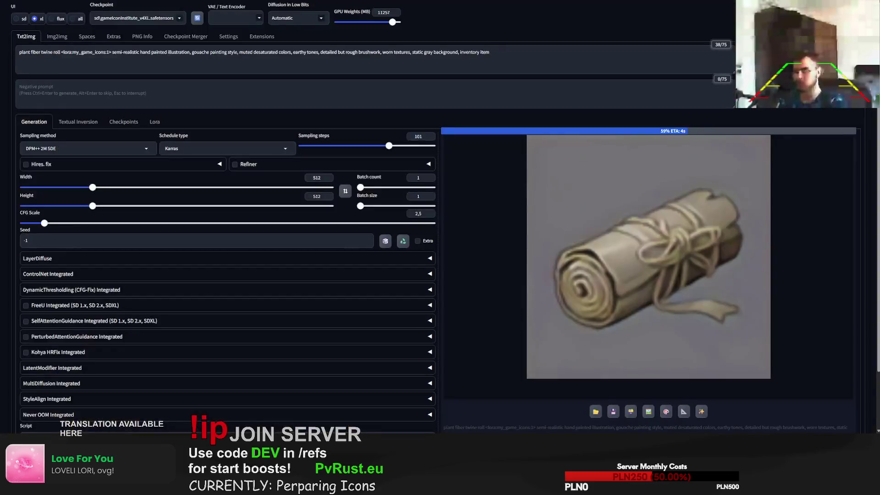
left_click(57, 36)
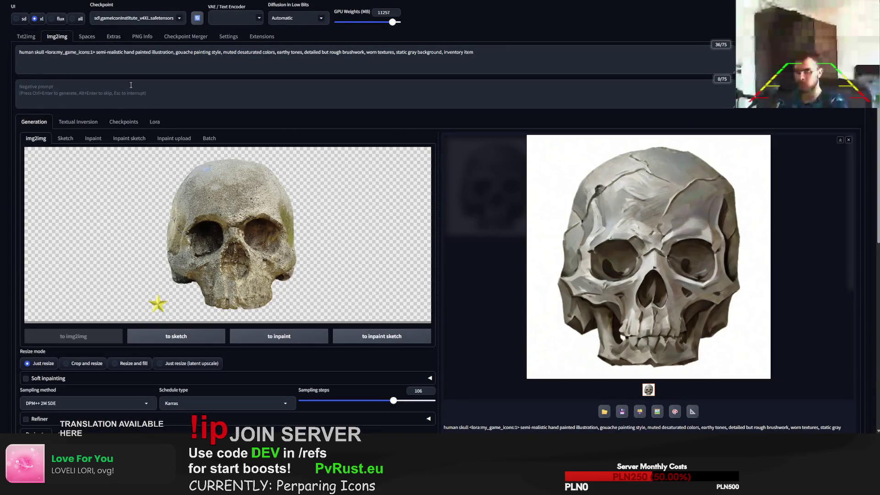
Copy the txt2img twine roll prompt over the img2img skull prompt and generate from the twine roll photo
left_click(27, 36)
key("ctrl+a")
key("ctrl+c")
left_click(57, 36)
left_click(63, 56)
key("ctrl+a")
key("ctrl+v")
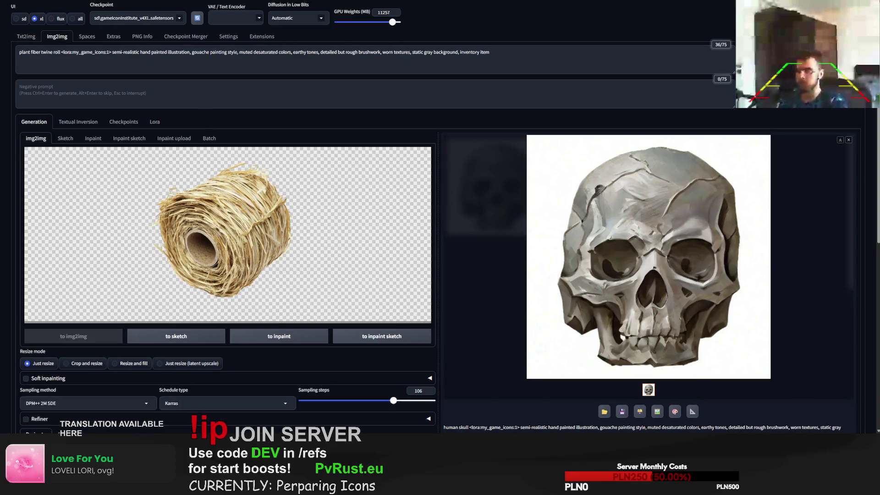
key("ctrl+Return")
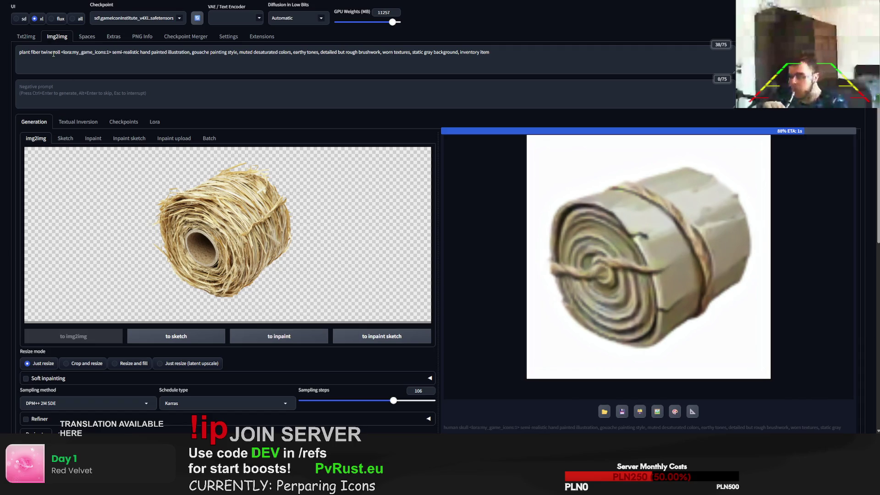
Change 'fiber' to 'fibers', reroll twice, then start retyping the subject as 'roll of plant fibers'
type("s")
key("ctrl+Return")
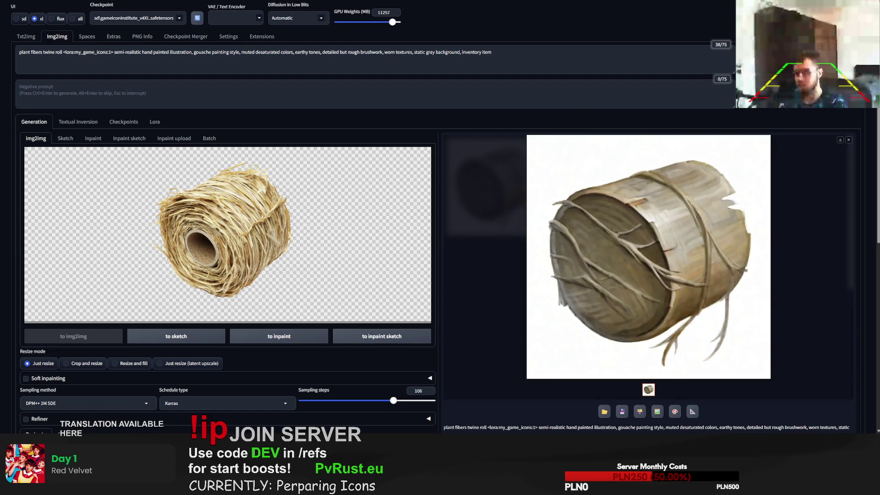
key("ctrl+Return")
left_click_drag(62, 52, 2, 54)
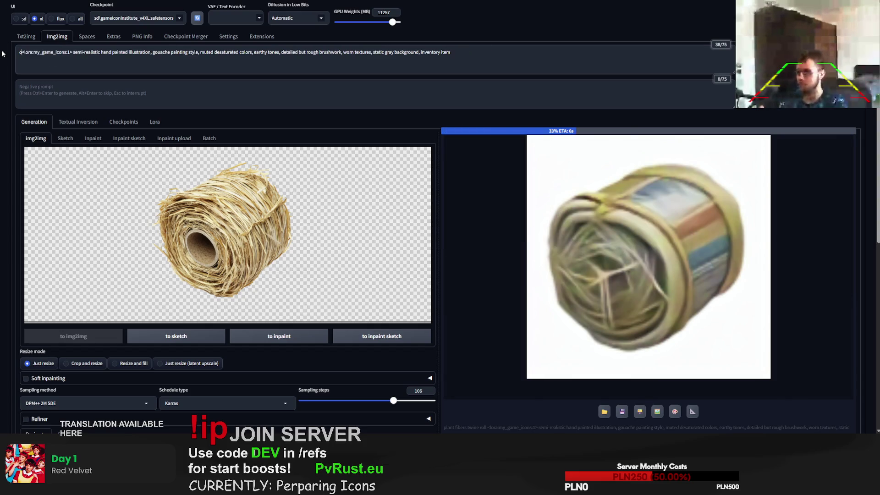
type("oll of plany fibers")
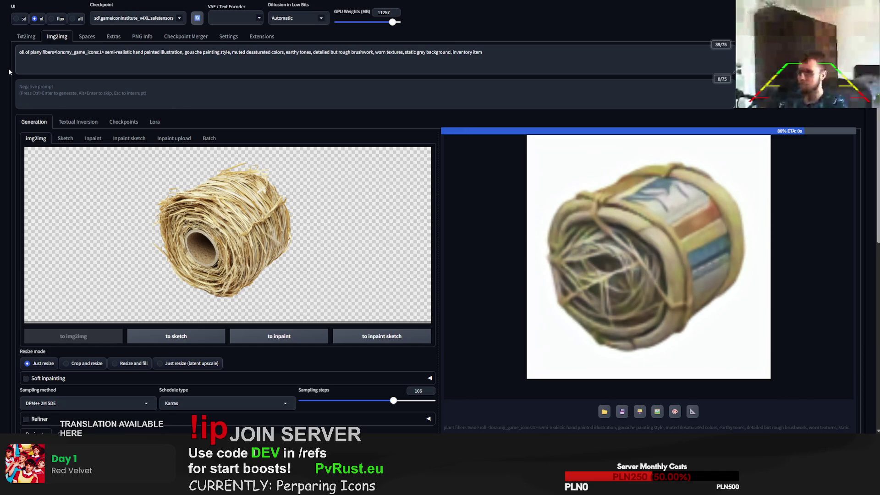
Correct the prompt to 'roll of plant fibers' with a space before the lora tag, and generate twice
left_click(19, 53)
type("r")
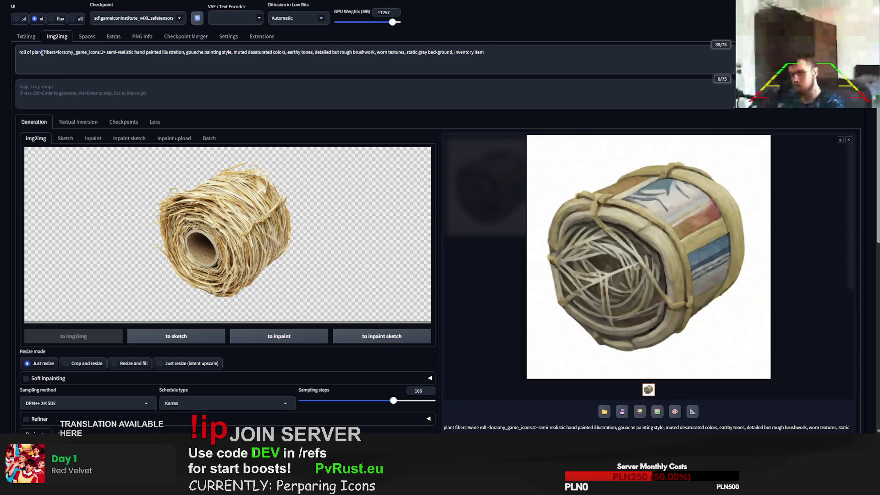
left_click(43, 54)
key("BackSpace")
type("t")
left_click(55, 52)
key("ctrl+Return")
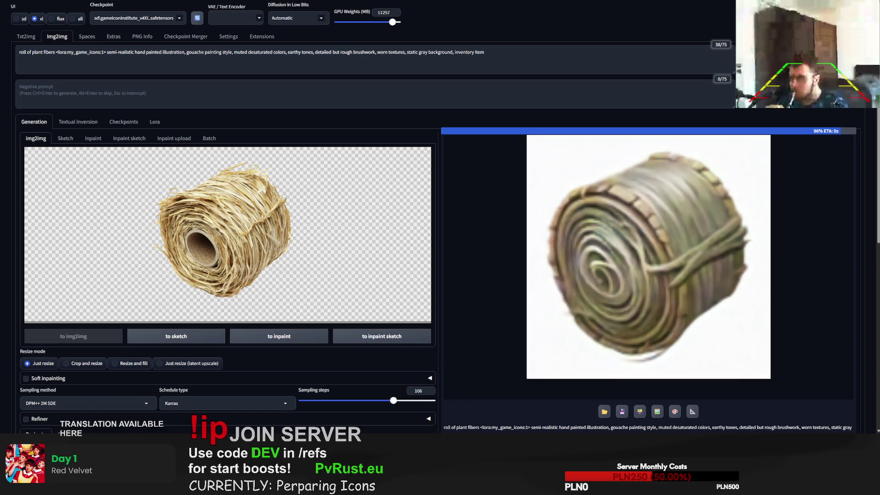
key("ctrl+Return")
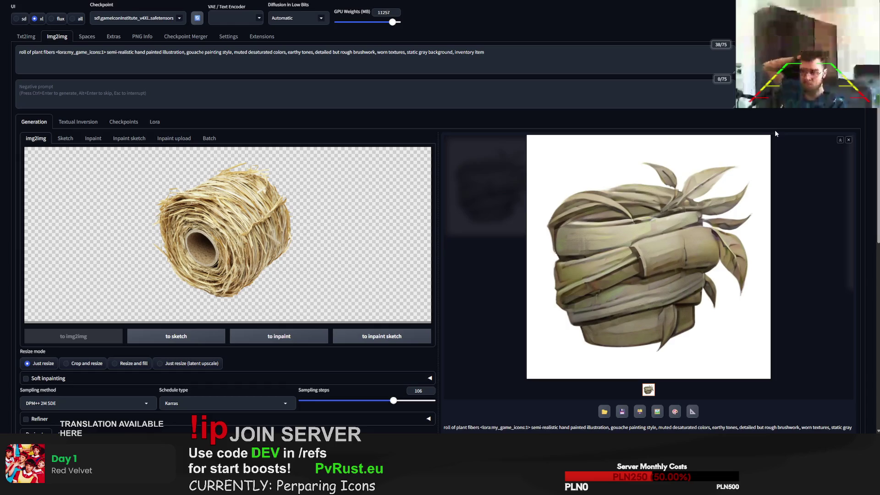
Copy seed 750861240 from the output info into the Seed field and generate two icons
scroll(770, 138, "down", 1)
scroll(675, 203, "down", 2)
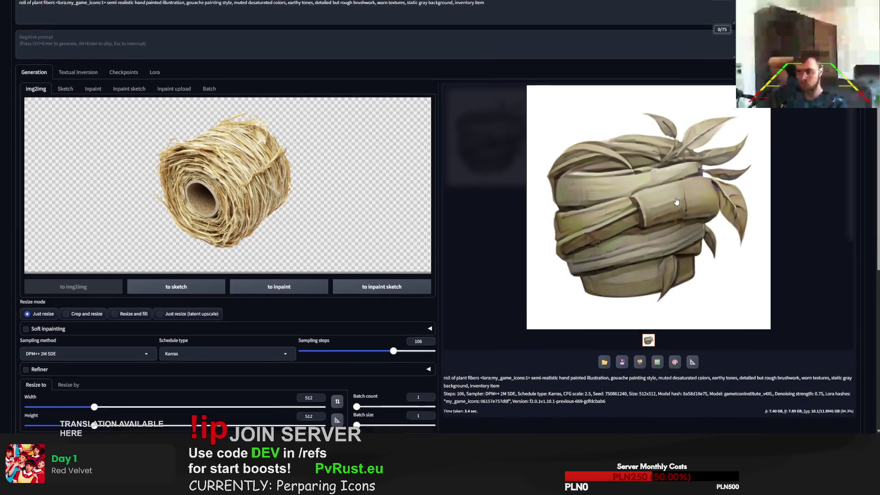
double_click(616, 339)
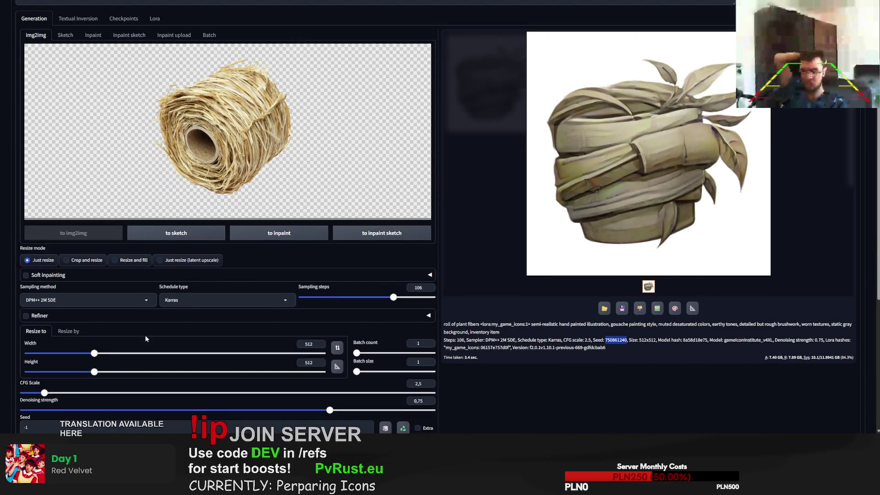
scroll(230, 320, "down", 2)
double_click(26, 359)
scroll(439, 229, "up", 5)
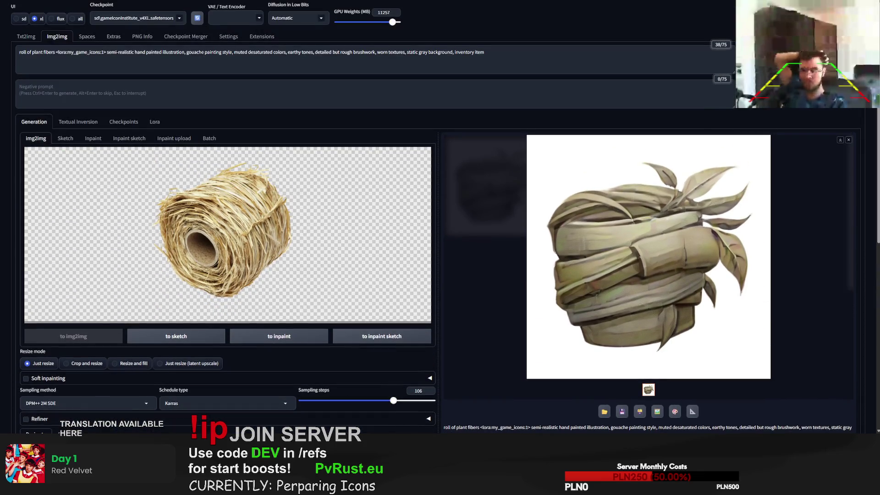
key("ctrl+Return")
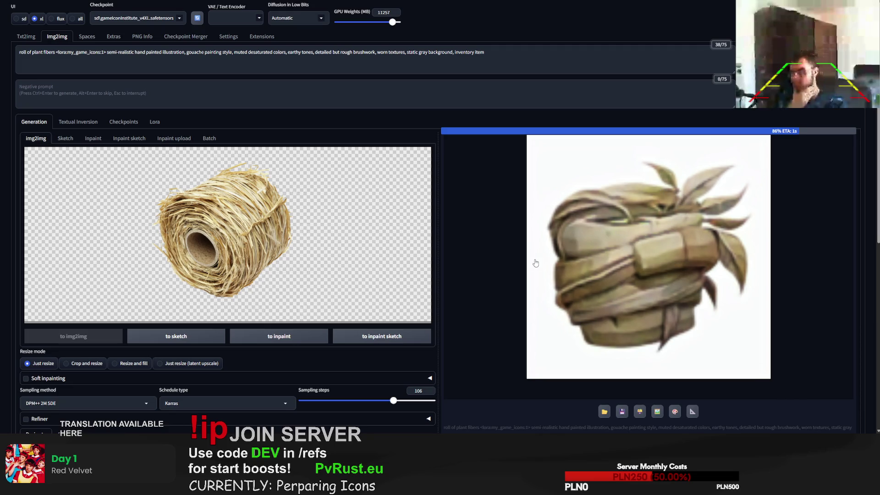
scroll(454, 316, "down", 4)
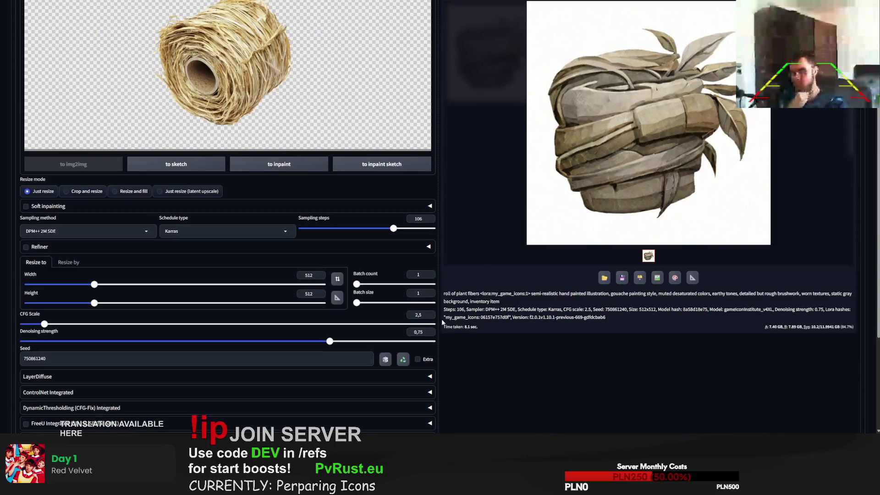
scroll(676, 252, "up", 4)
key("ctrl+Return")
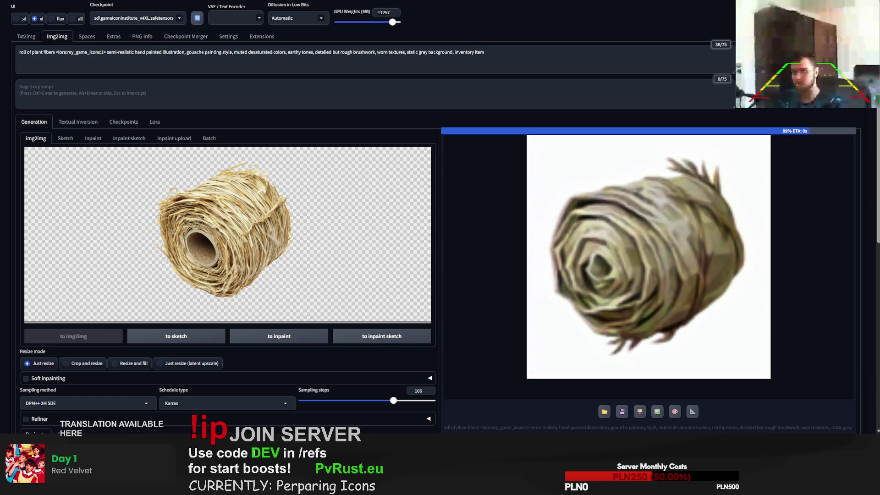
Reroll the plant-fiber roll icon once more, then go back to the plant fibers image results
key("ctrl+Return")
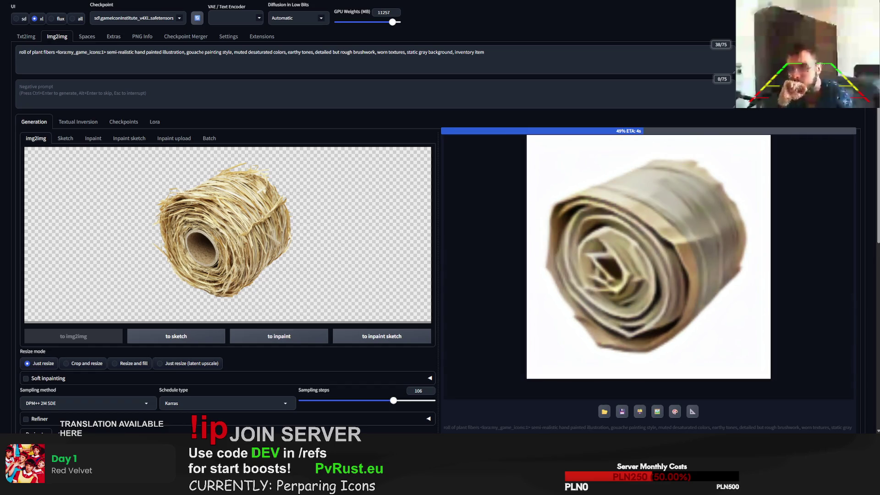
key("ctrl+Tab")
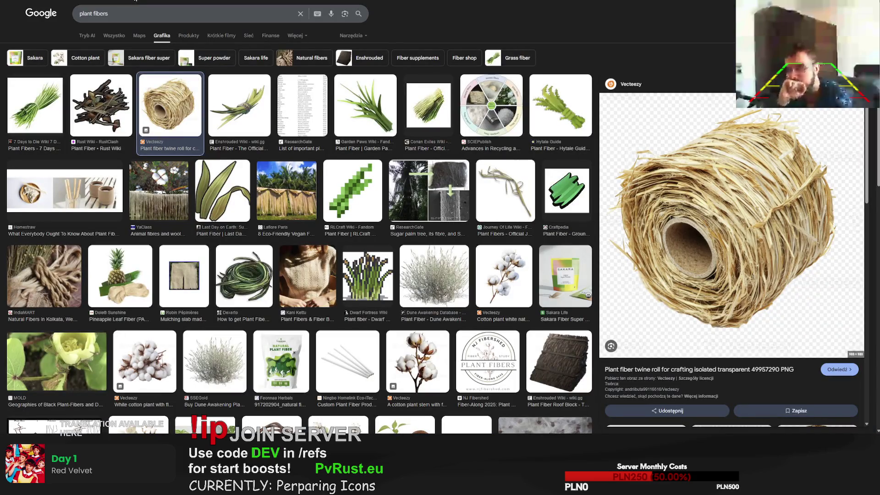
Browse related plant fiber twine pictures, then generate another gouache fiber-bundle icon in Forge
scroll(367, 137, "down", 4)
scroll(652, 320, "down", 3)
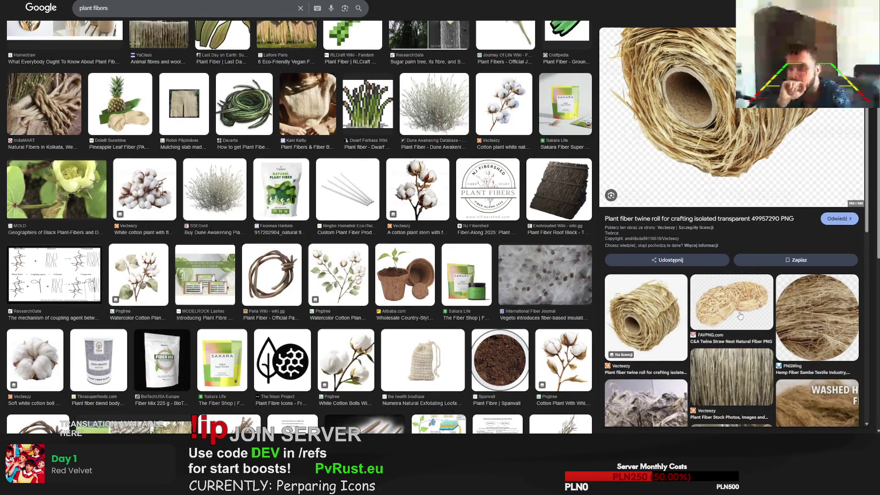
scroll(794, 316, "down", 5)
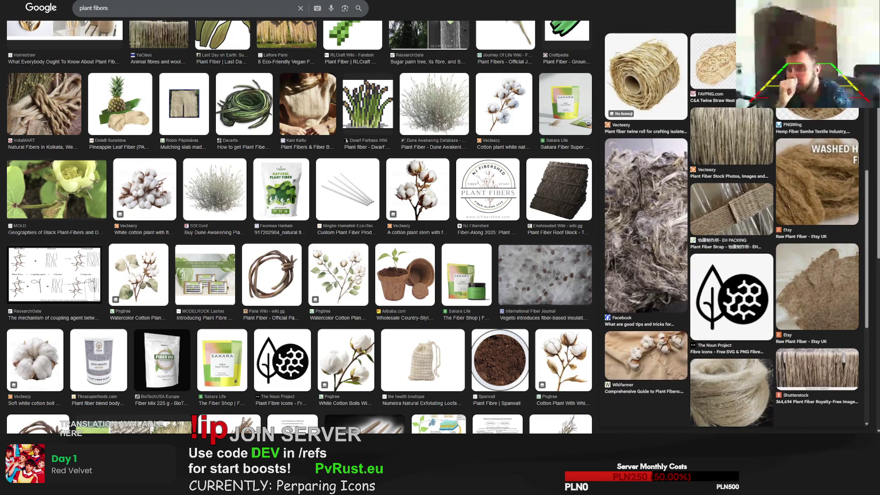
key("ctrl+Tab")
scroll(686, 235, "down", 2)
scroll(686, 235, "up", 2)
key("ctrl+Return")
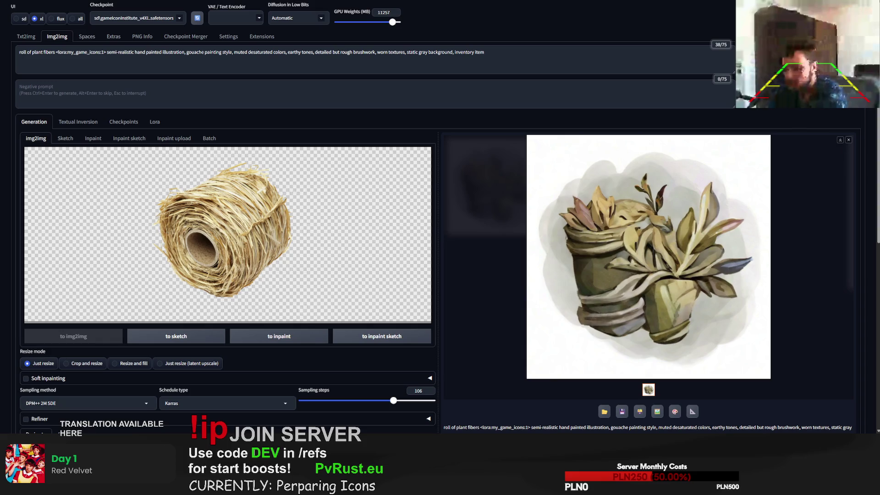
Back in txt2img, replace the prompt subject with 'salvage material' and generate
left_click(550, 174)
left_click(513, 160)
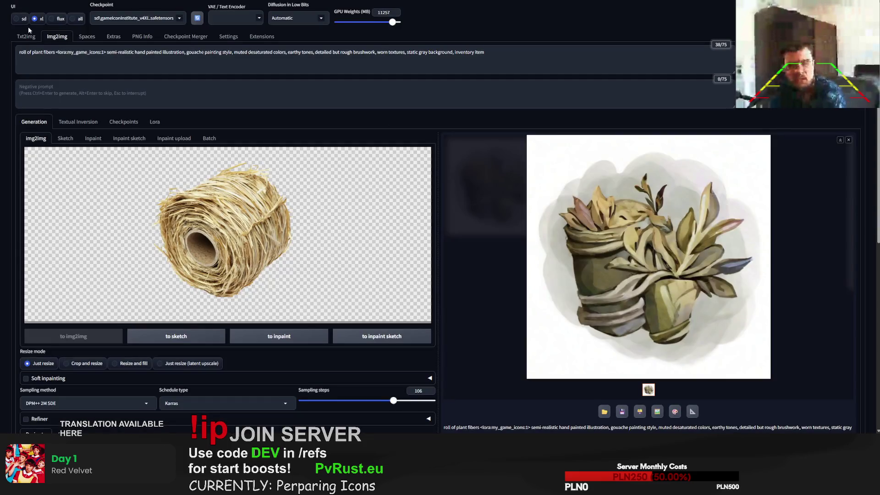
left_click(26, 36)
left_click_drag(59, 51, 19, 51)
type("salvage material")
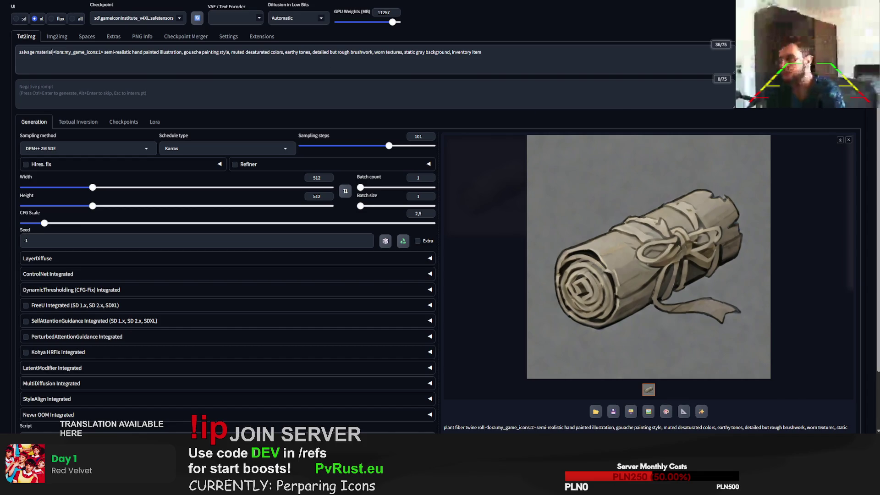
key("ctrl+Return")
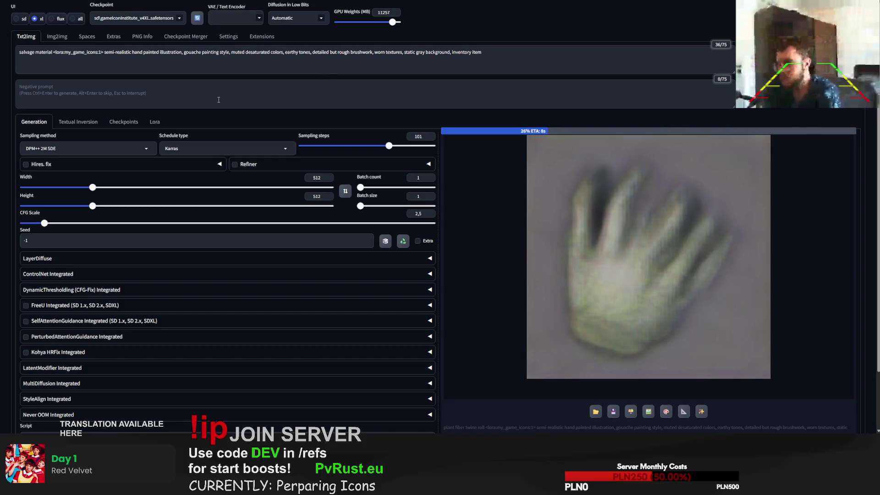
Extend the subject to 'salvage material scrap pile, metal junk', generating after adding 'scrap'
left_click(53, 56)
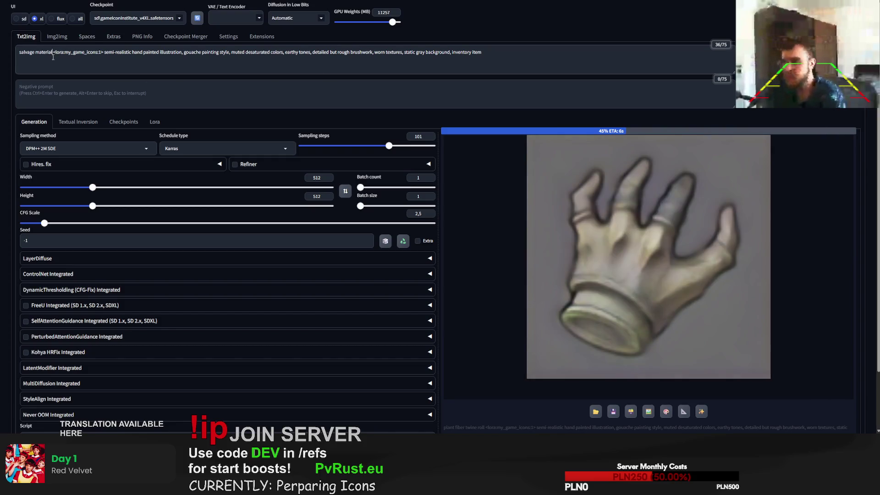
type("s")
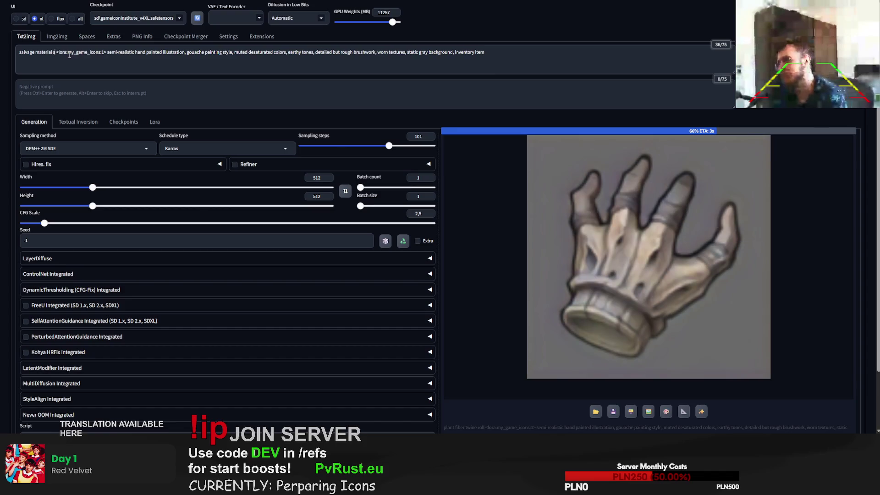
type("crap")
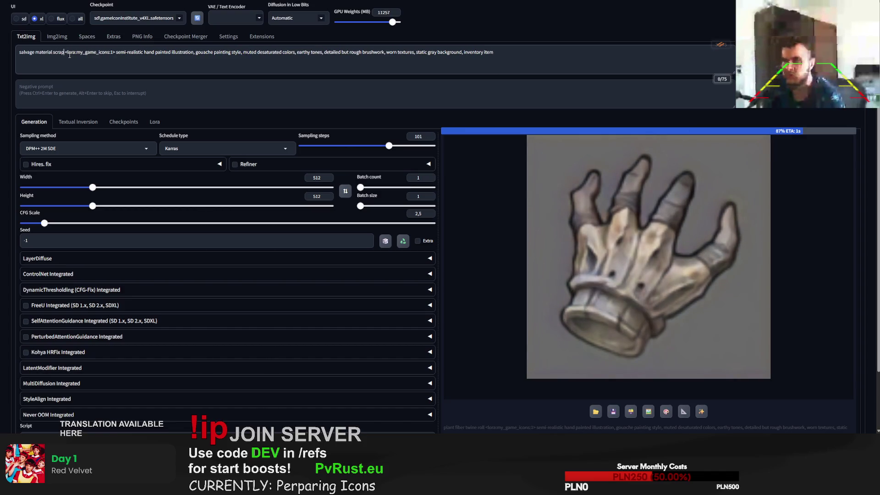
key("ctrl+Return")
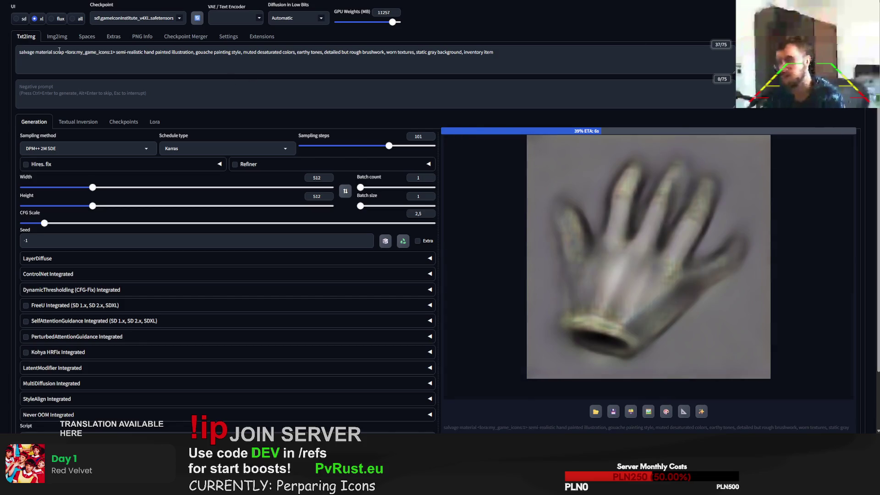
type("p")
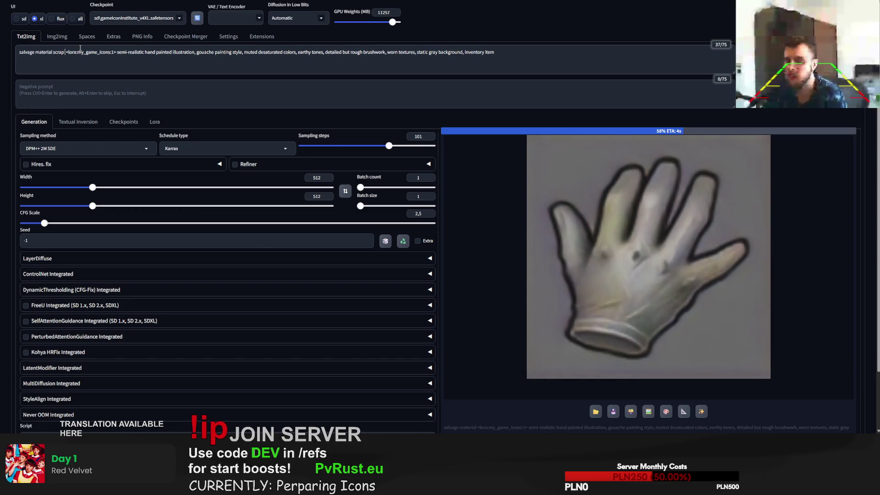
type("ile, metal jun")
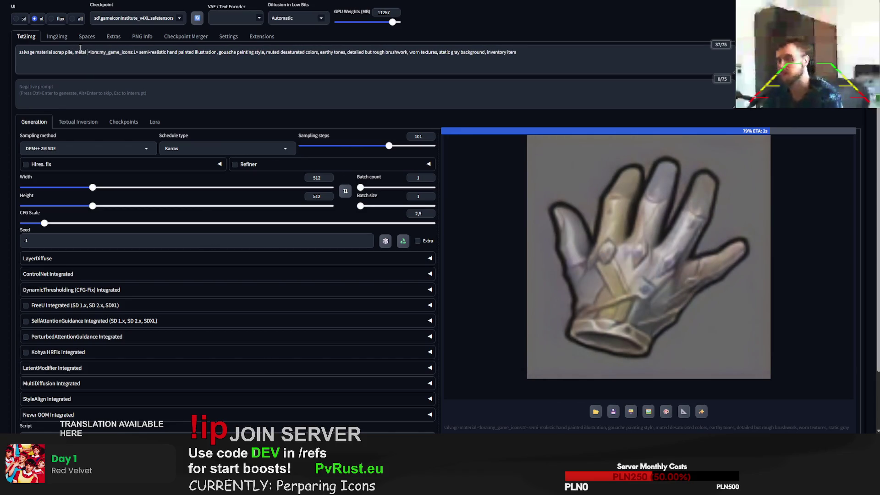
type("k")
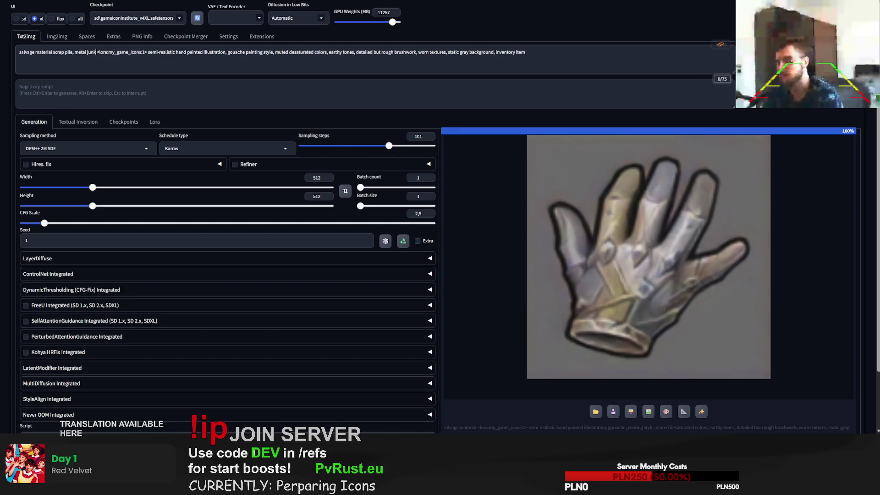
Generate the scrap icon, then add 'glistering' to the prompt and generate again
key("ctrl+Return")
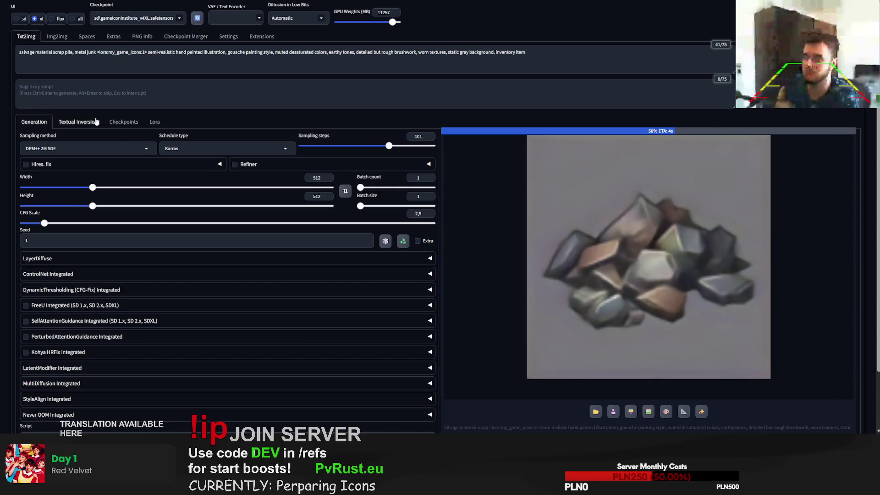
type("glistering")
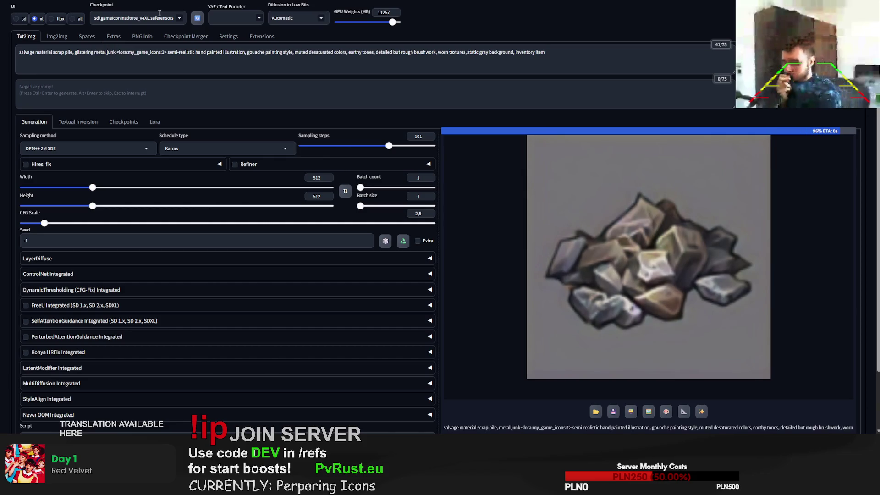
key("ctrl+Return")
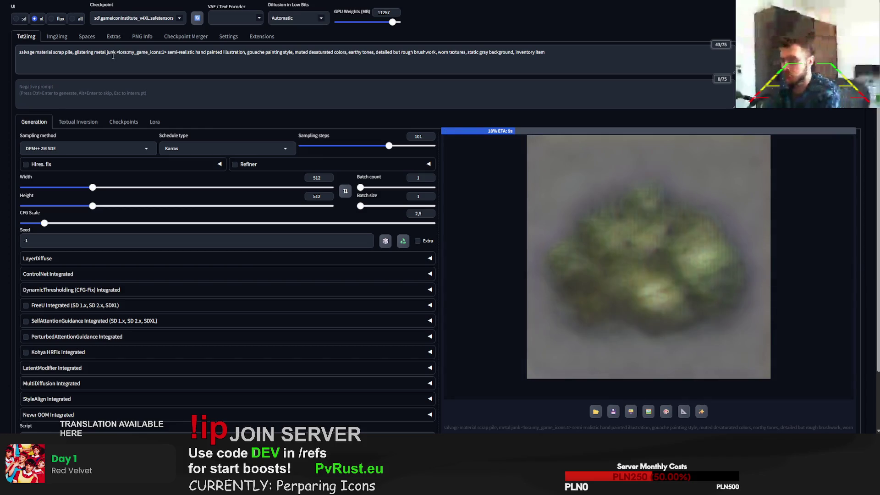
Replace 'junk' with 'pile, metal sheets, pipes' in the prompt and generate a new icon
double_click(111, 52)
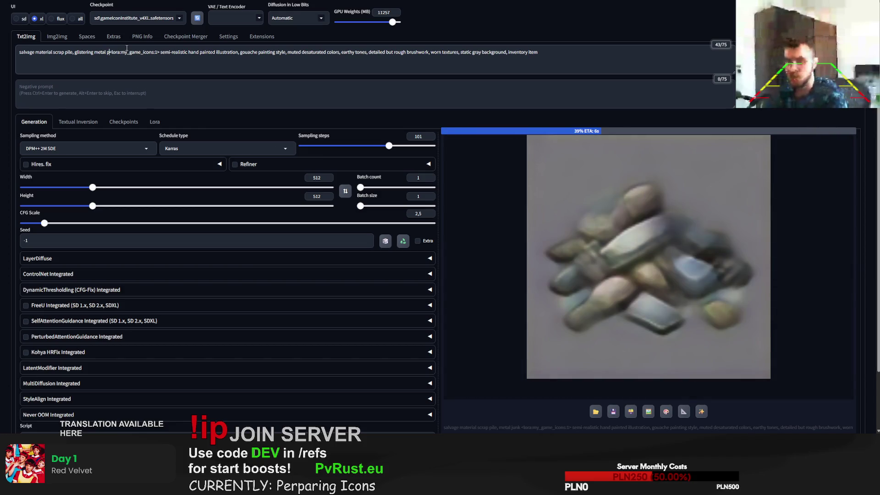
type("pile")
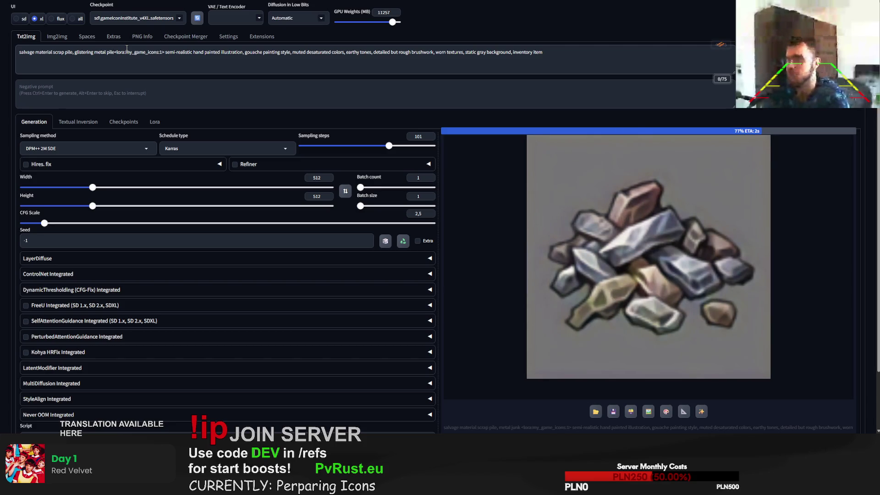
type(", metal sheets")
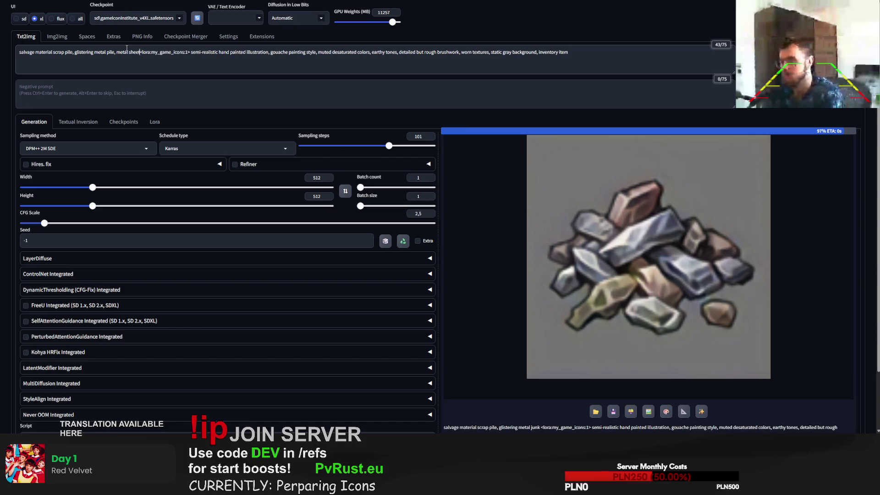
type(", pipes")
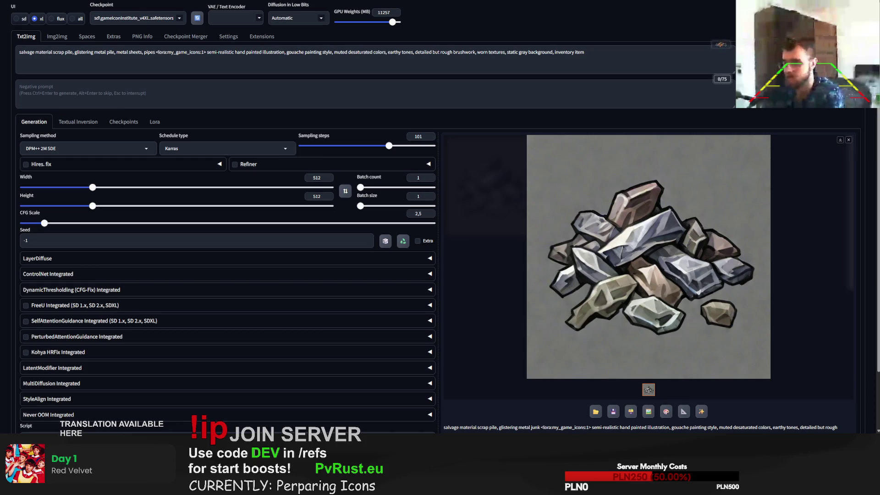
key("ctrl+Return")
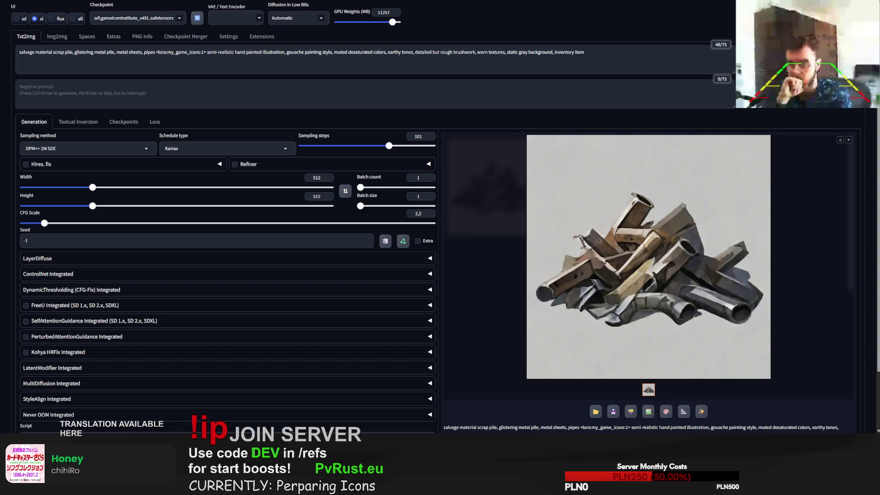
scroll(255, 206, "down", 1)
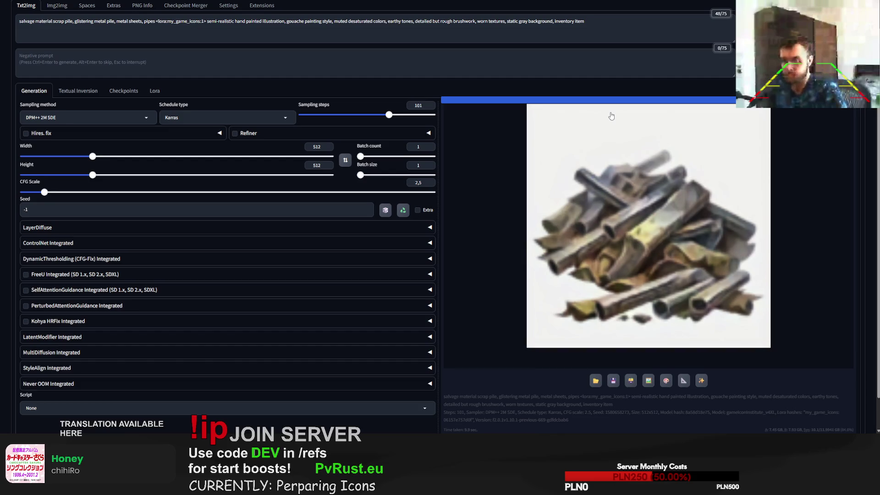
Reroll once, then delete 'pipes' and its comma from the prompt and generate again
key("ctrl+Return")
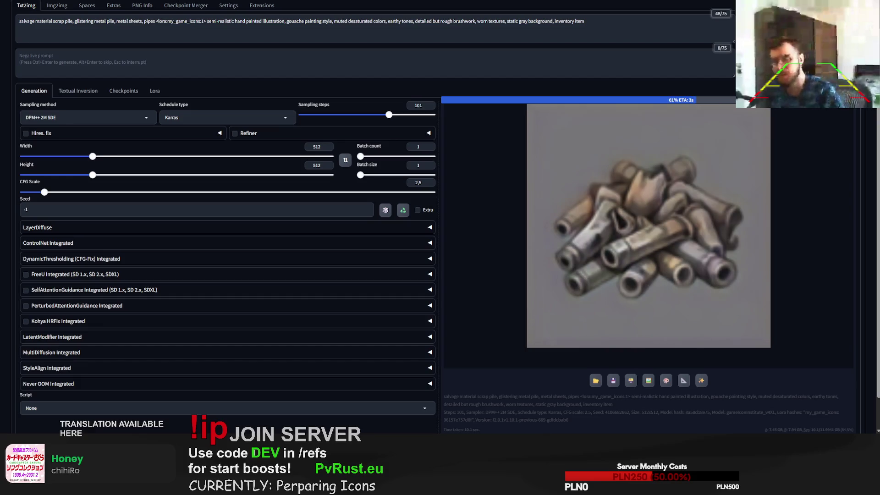
double_click(147, 21)
key("BackSpace")
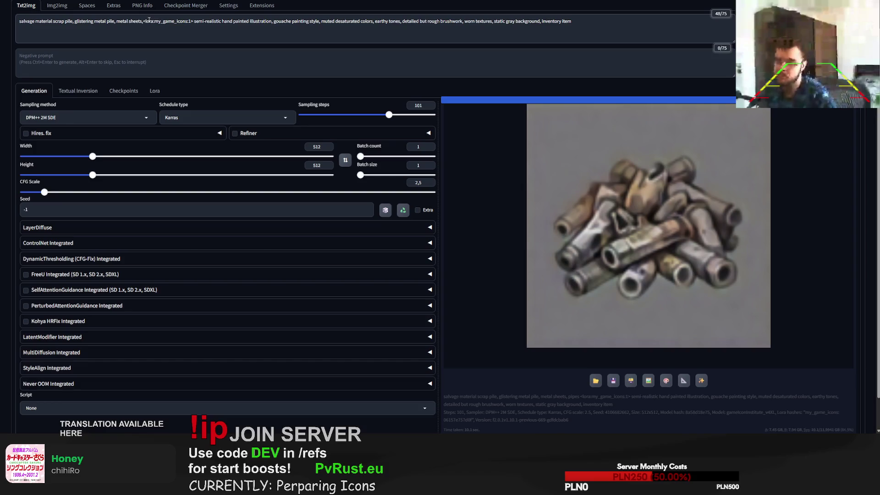
key("BackSpace")
left_click(802, 27)
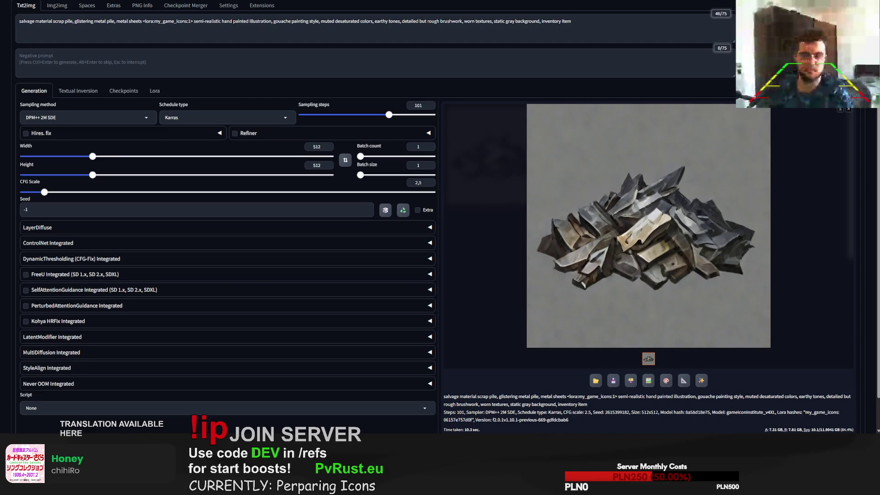
Replace the scrap description with 'zombie meat, rotten, bone' and generate two images
left_click(756, 311)
left_click(828, 316)
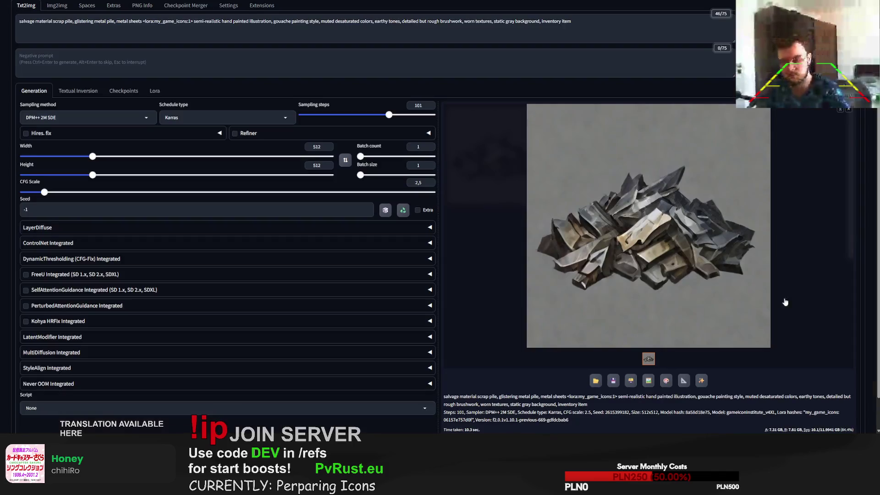
left_click_drag(142, 21, 3, 10)
type("zombie meat, rotte")
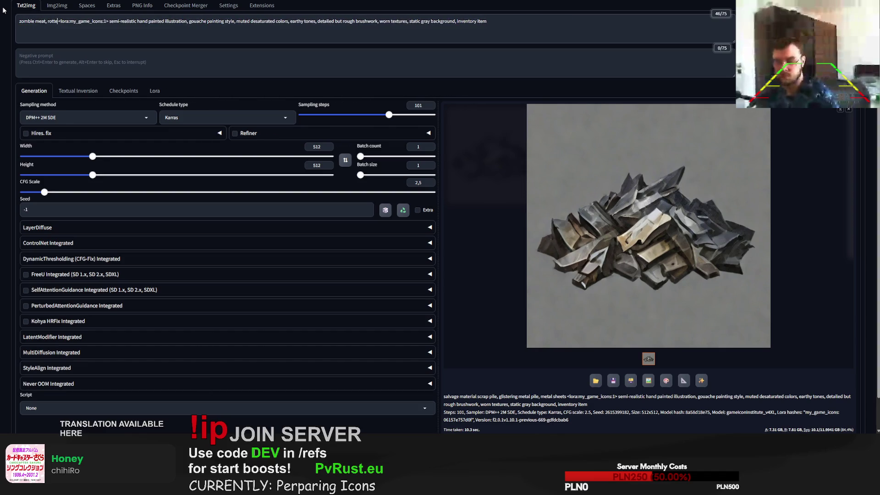
type("n, bone")
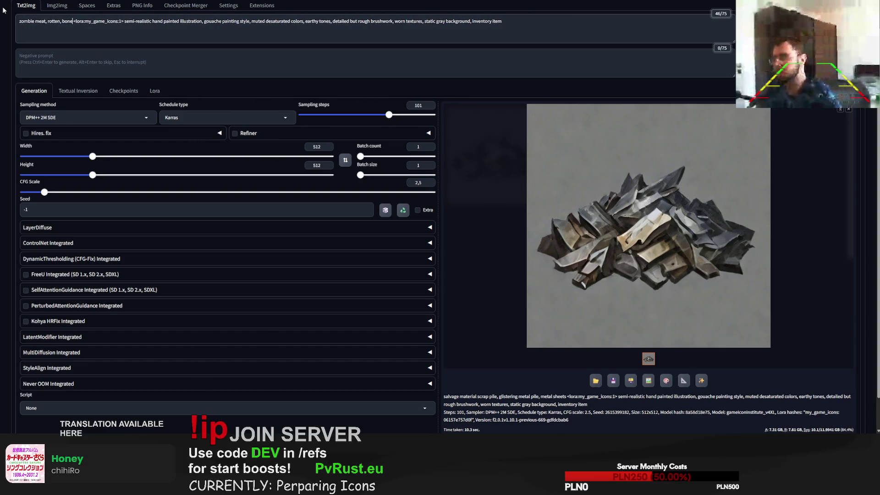
key("ctrl+Return")
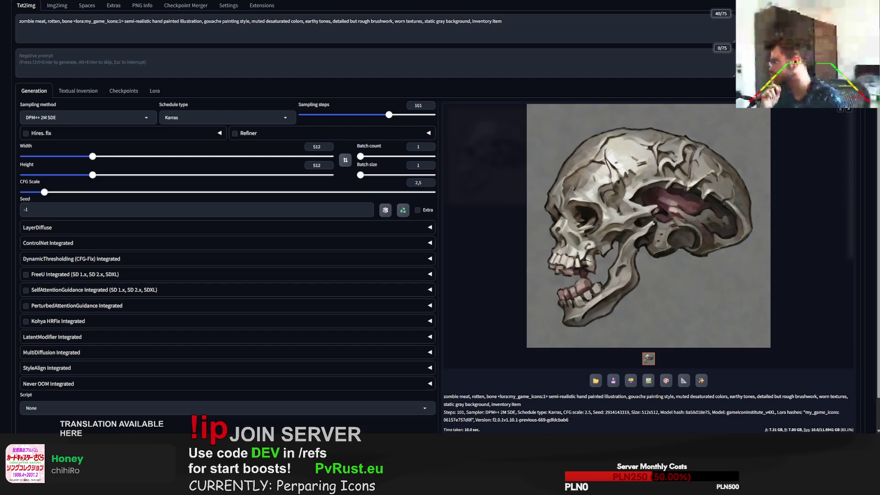
key("ctrl+Return")
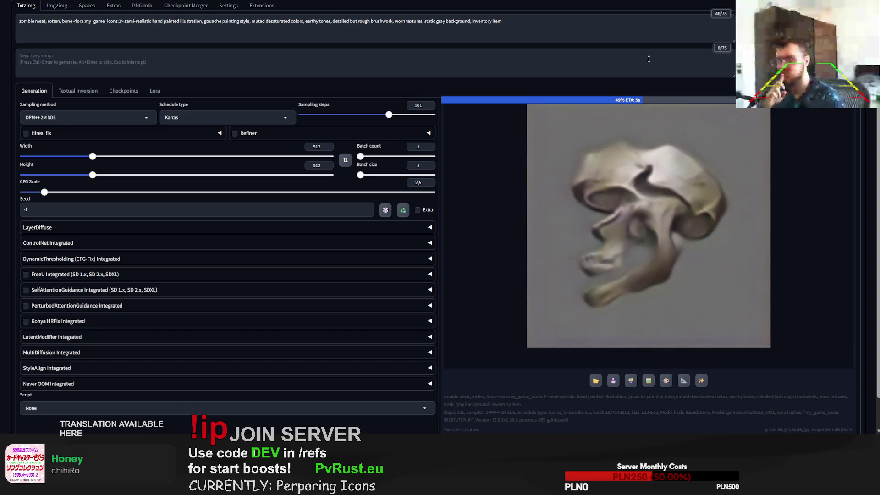
Add 'going out, steak' after 'bone' in the prompt
scroll(648, 59, "up", 1)
left_click(73, 52)
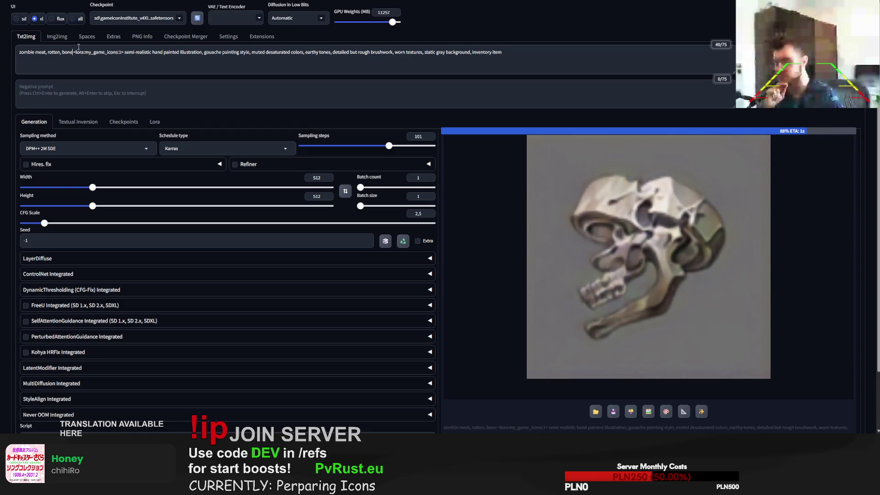
type("going out")
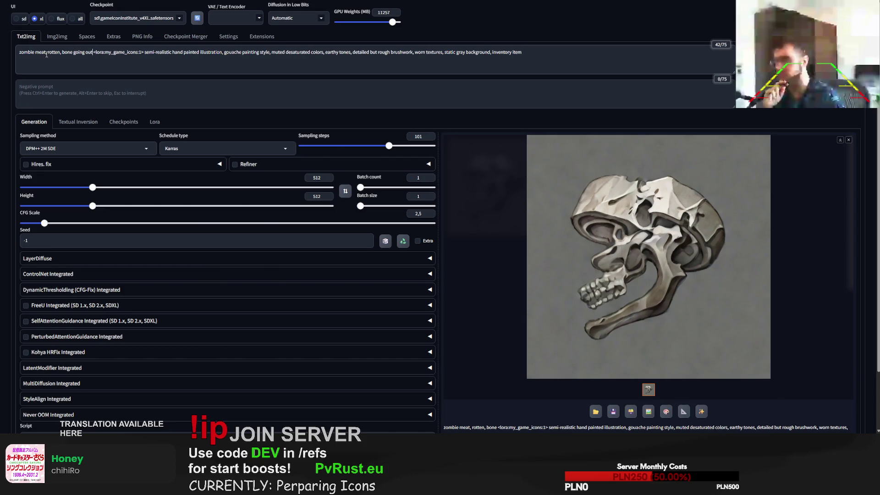
type(", steak")
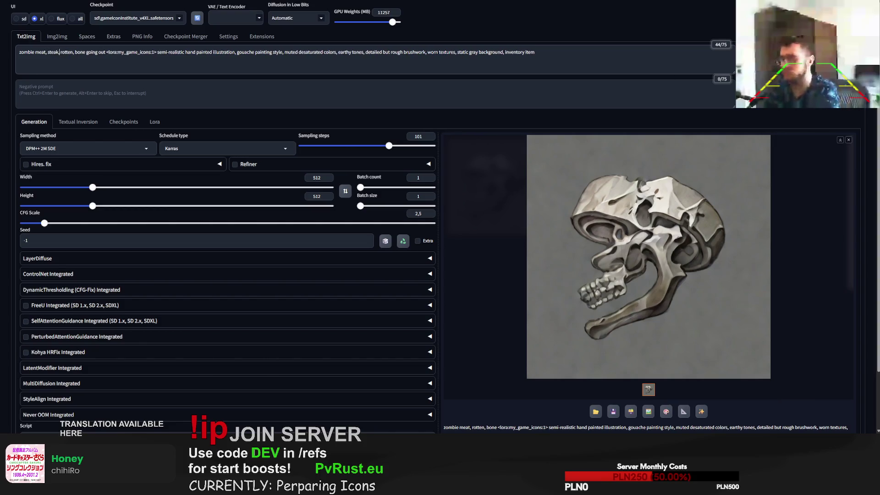
Generate two rotten steak icons, then begin appending ', green mod' to the prompt
key("ctrl+Return")
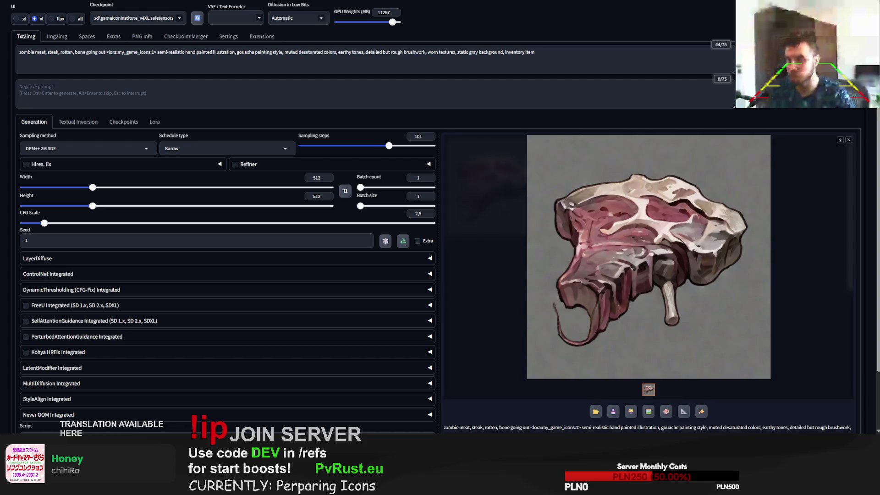
key("ctrl+Return")
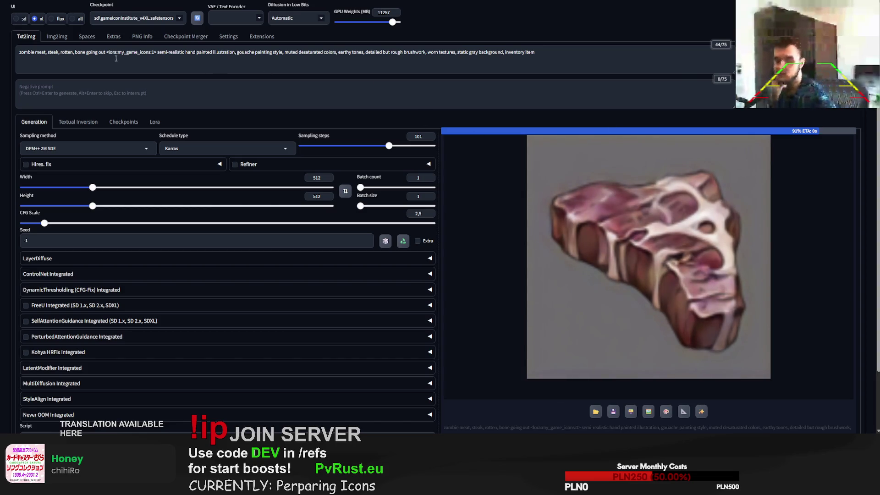
type(", green mod")
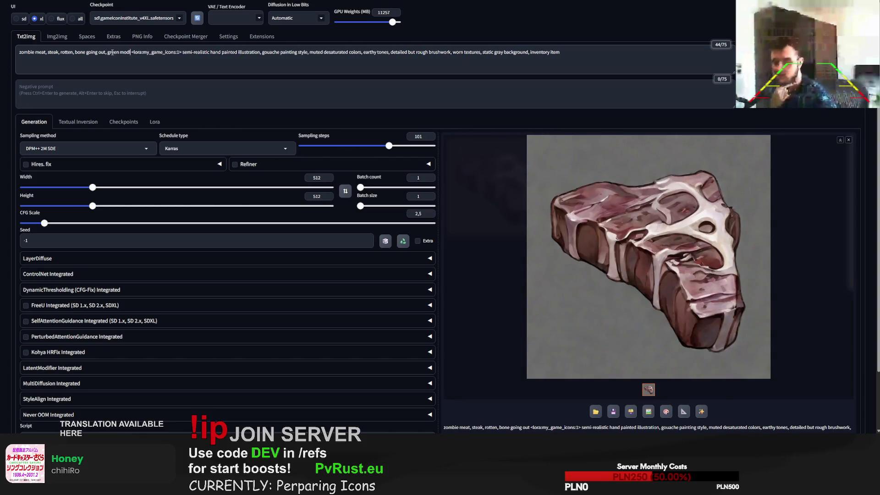
Correct the typo to ', green mold', remove the extra space, and generate a moldy steak
key("BackSpace")
type("ld")
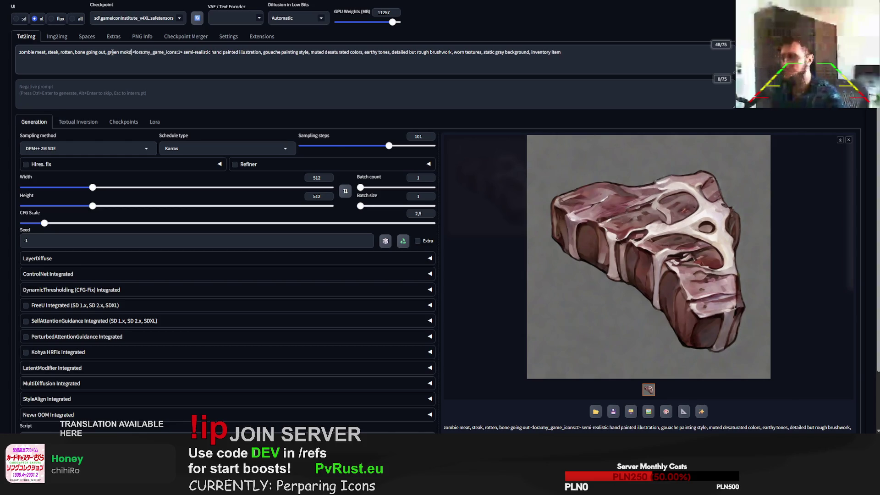
key("BackSpace")
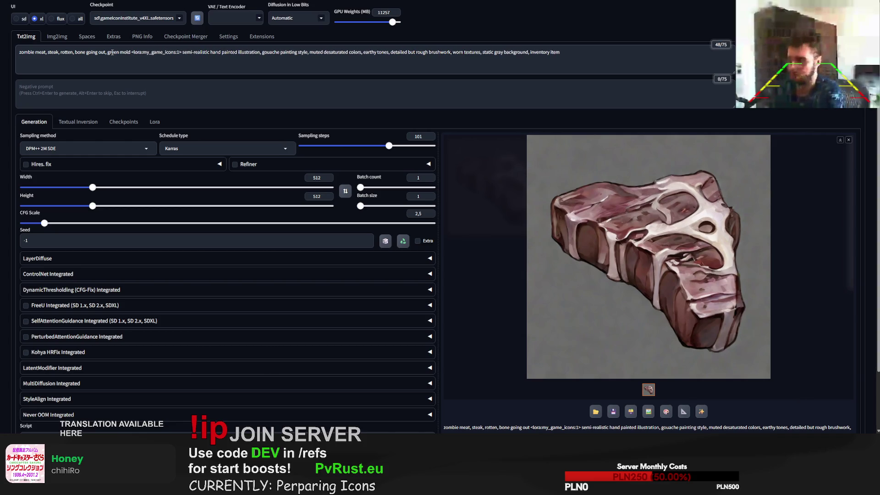
key("ctrl+Return")
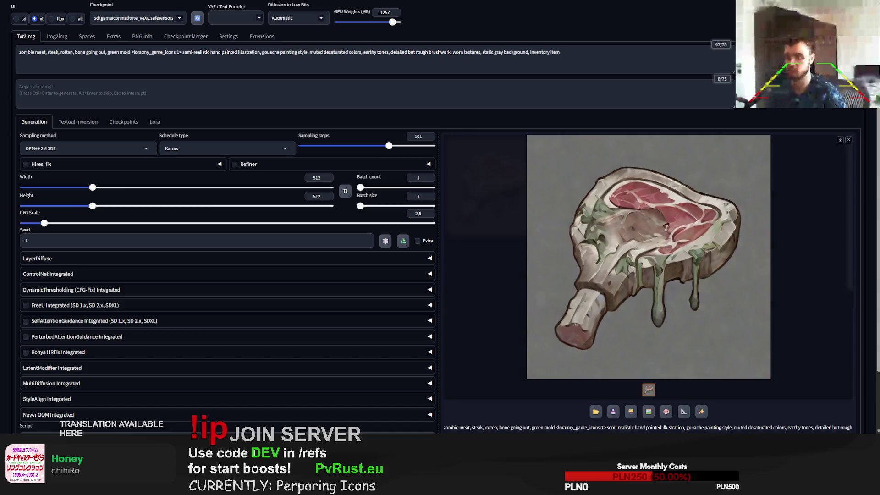
Reroll the green-mold steak, skipping one render, until a moldy bone-in steak appears
key("ctrl+Return")
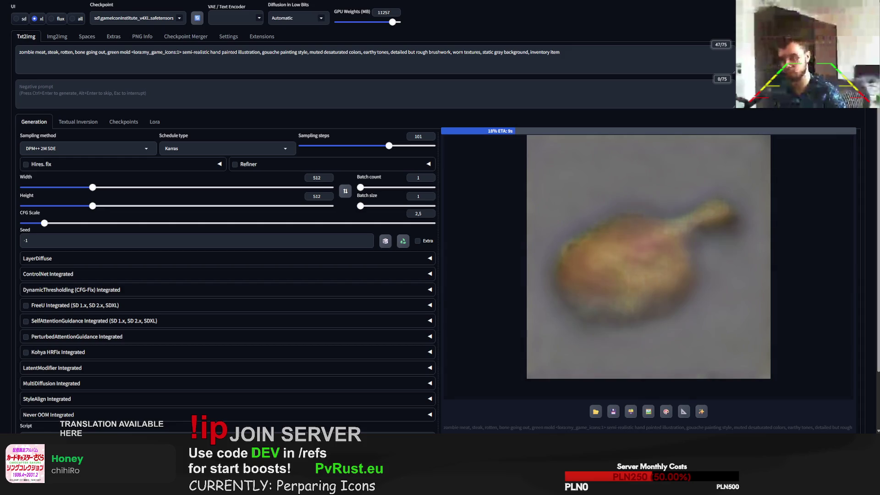
key("alt+Return")
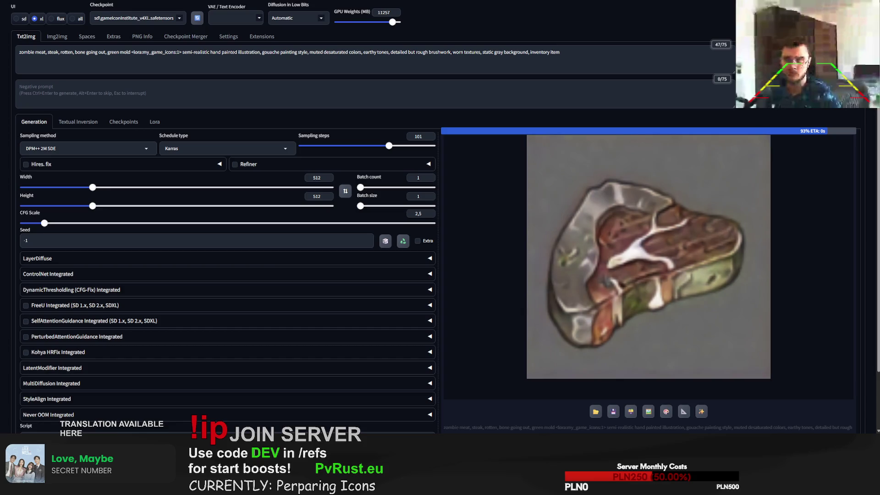
key("ctrl+Return")
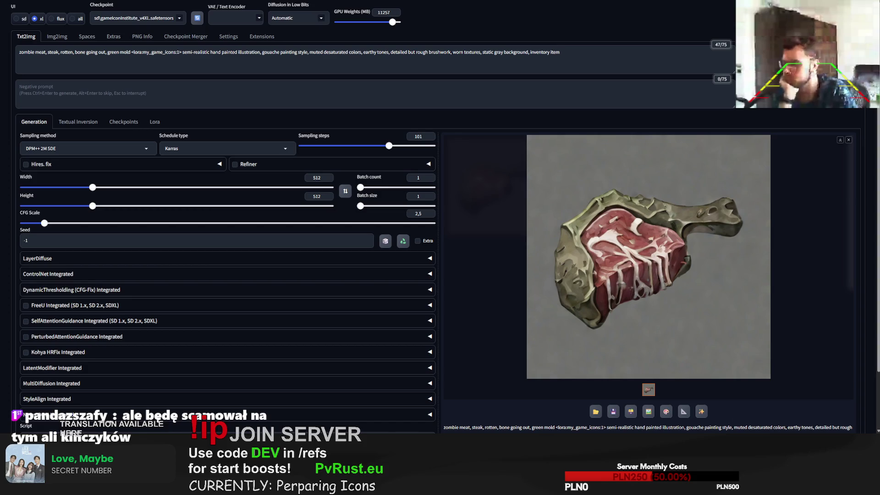
Insert 'little' before 'green mold' in the prompt and generate a new steak icon
left_click(744, 188)
left_click(743, 189)
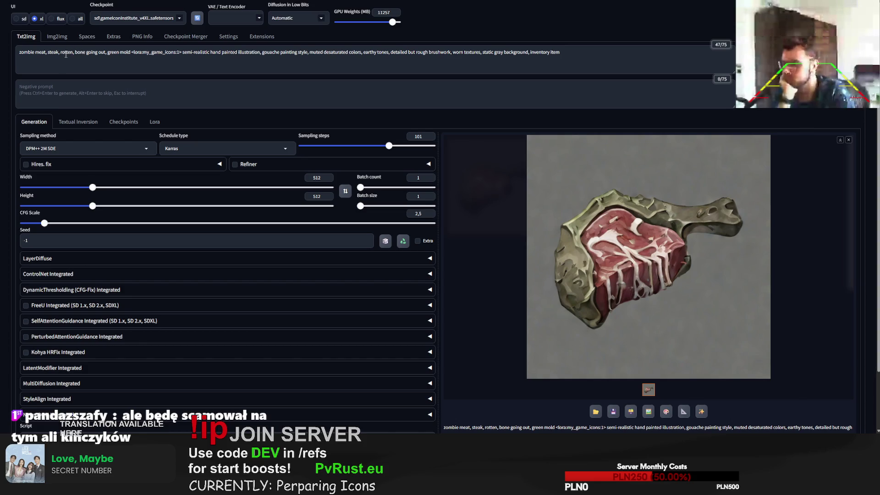
left_click(107, 51)
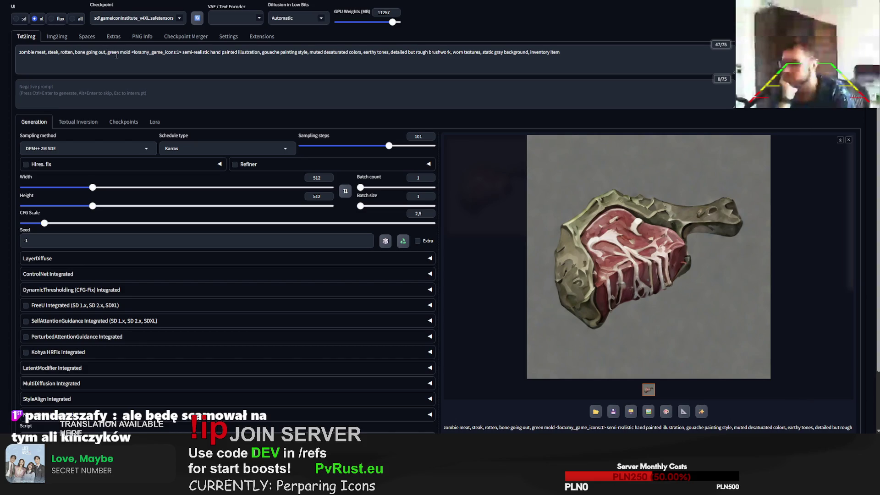
type("little")
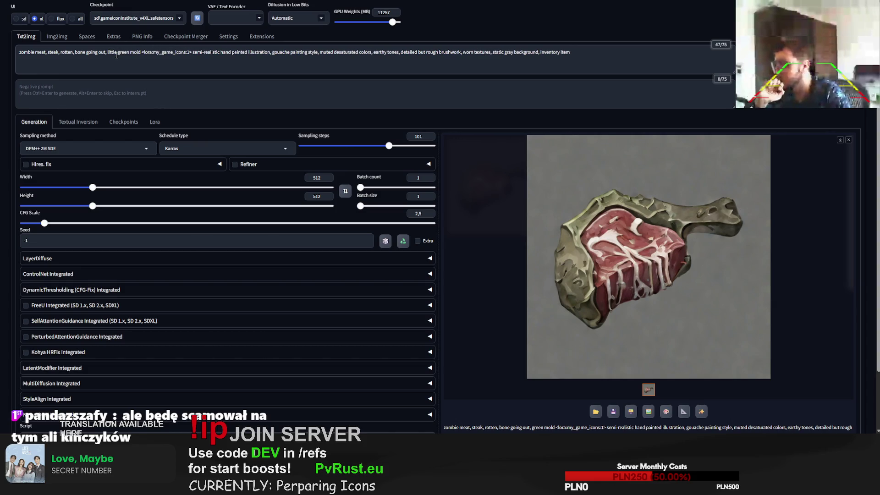
key("ctrl+Return")
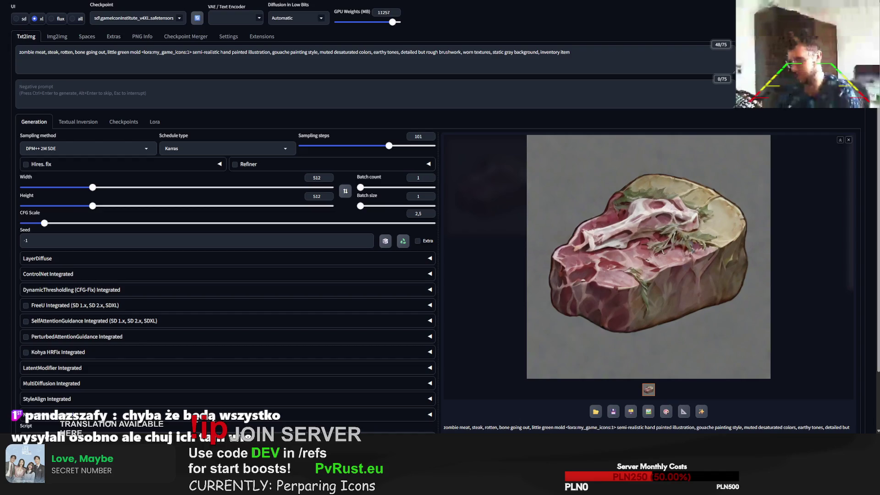
Reroll the little-green-mold steak prompt three times for new variations
key("ctrl+Return")
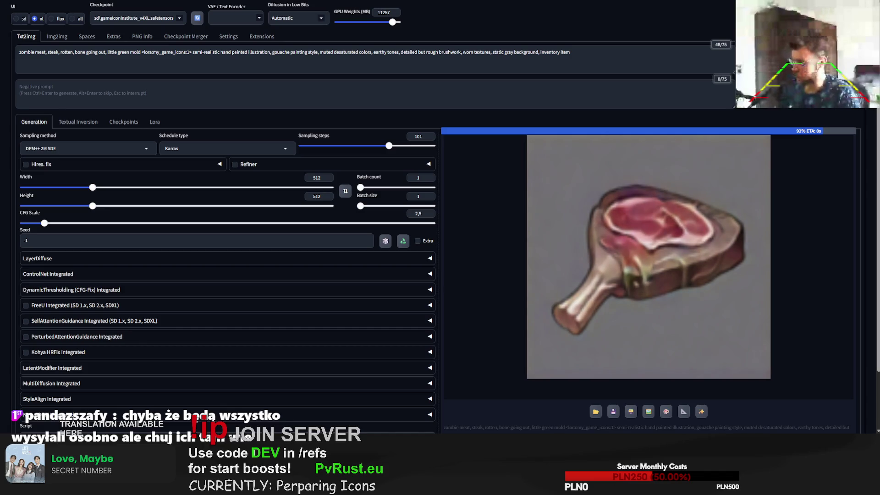
key("ctrl+Return")
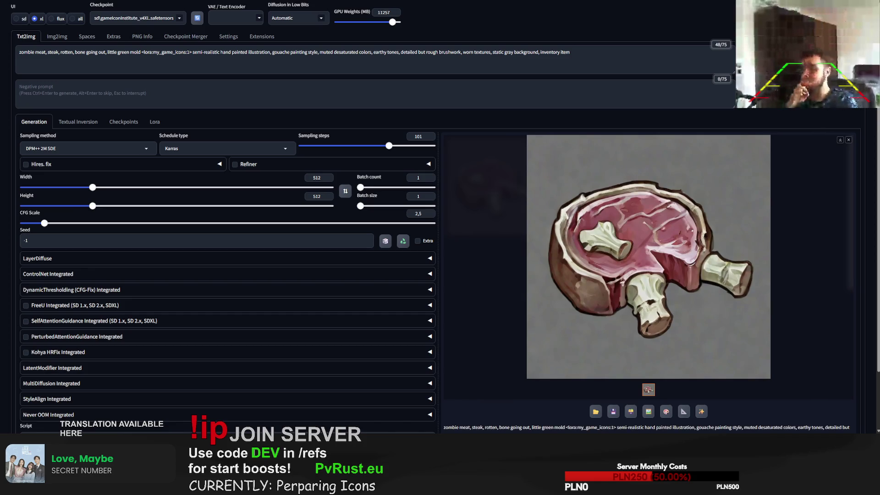
key("ctrl+Return")
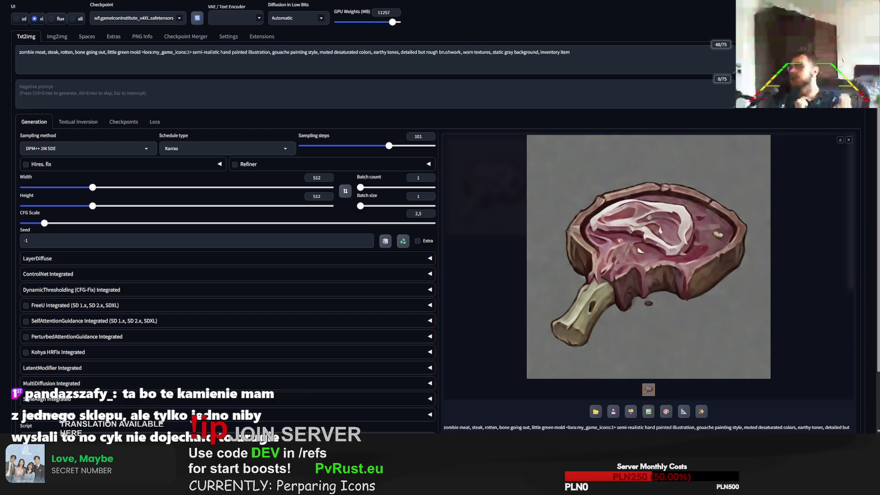
Reroll the rotten steak icon six more times with the same prompt
key("ctrl+Return")
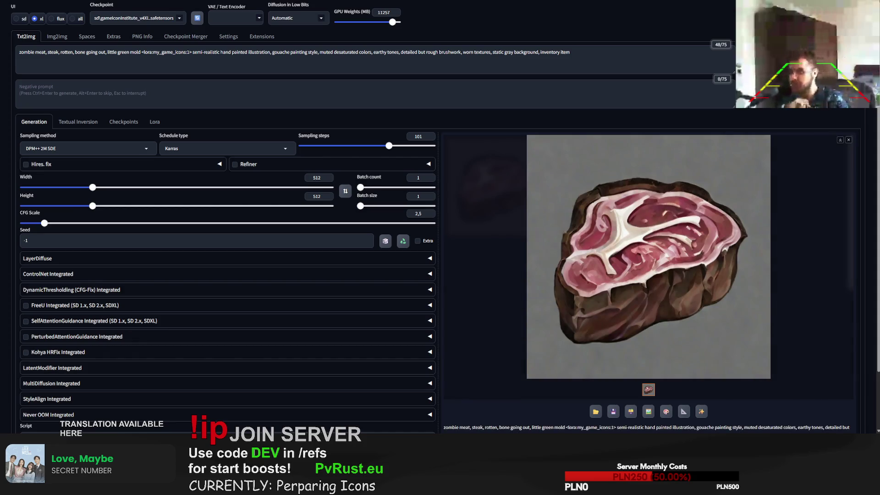
key("ctrl+Return")
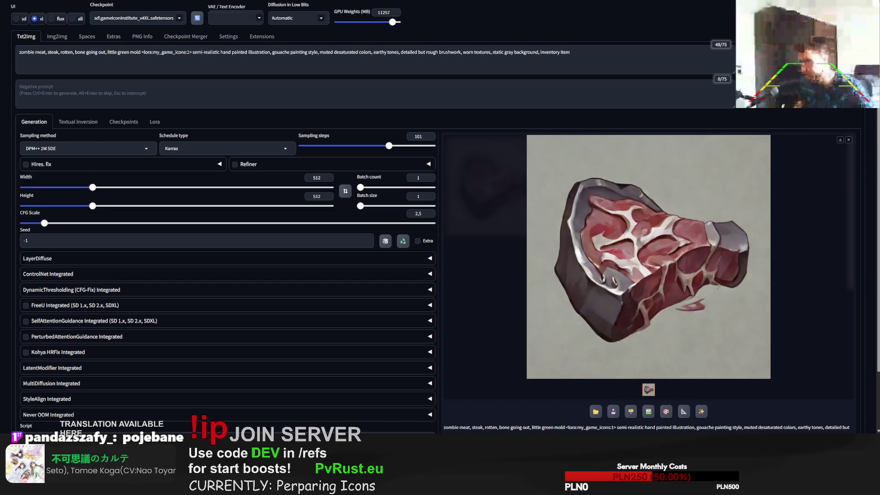
key("ctrl+Return")
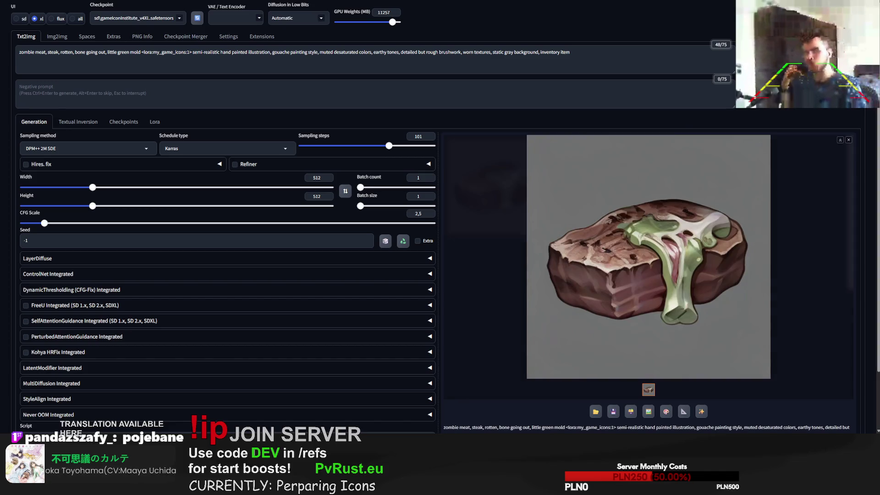
key("ctrl+Return")
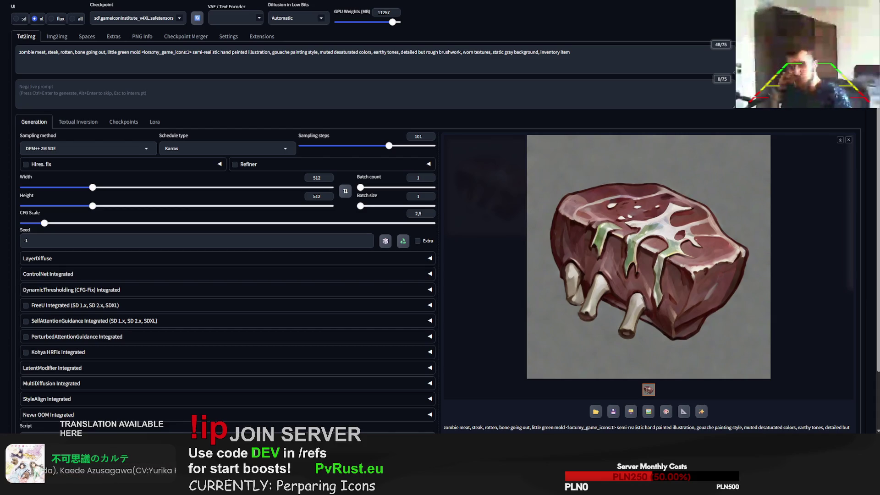
key("ctrl+Return")
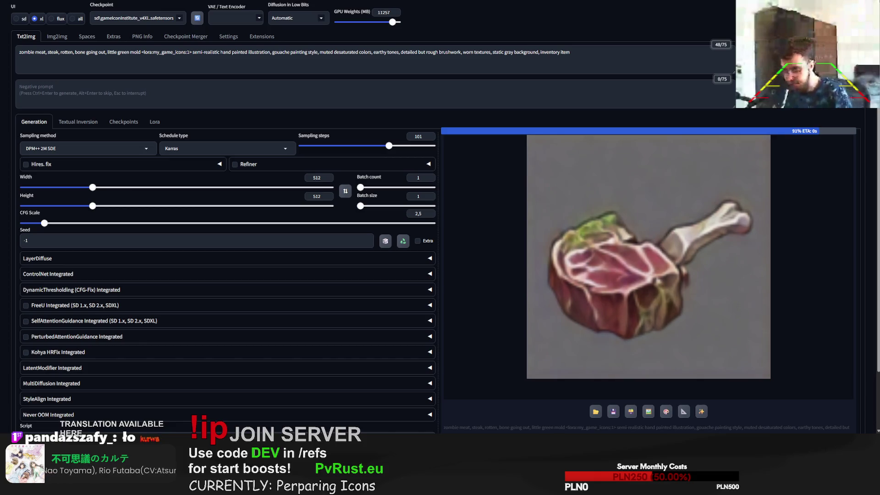
key("ctrl+Return")
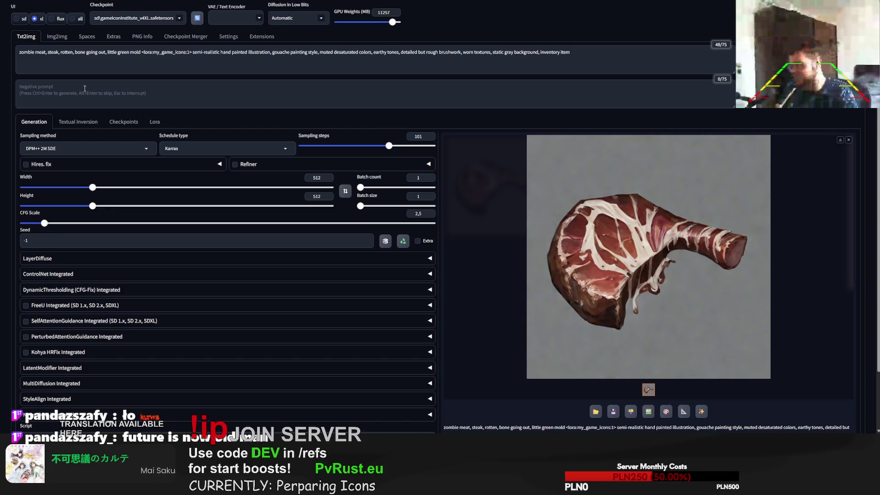
Reroll the zombie steak icon twice more with the unchanged prompt
key("ctrl+Return")
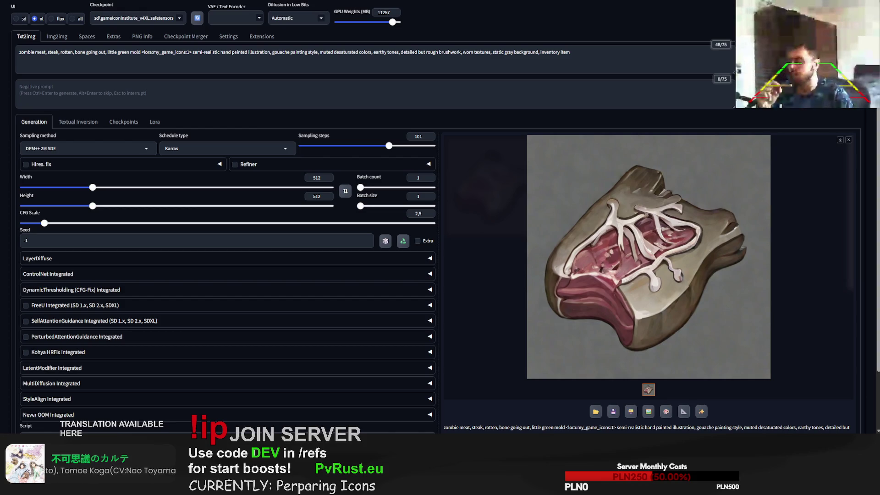
key("ctrl+Return")
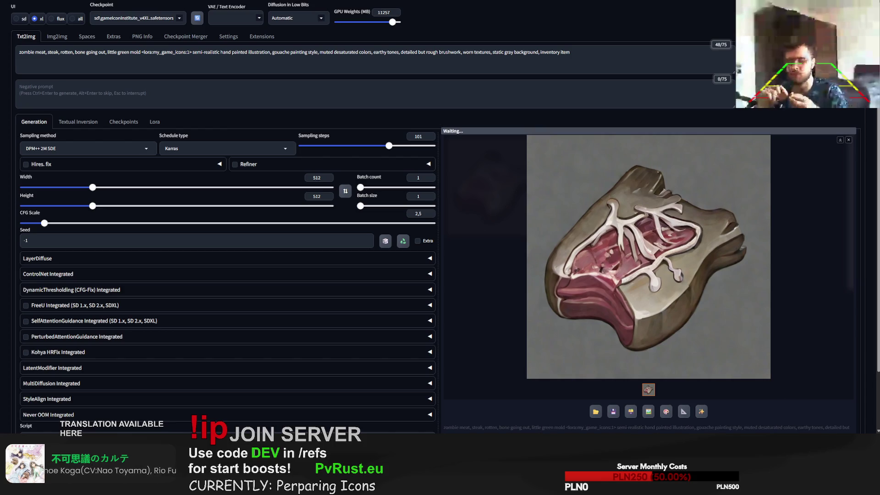
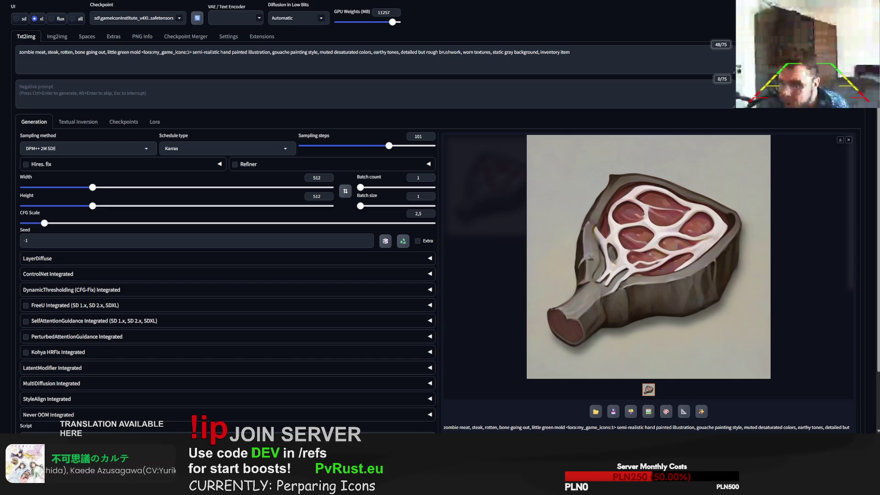
Replace the zombie meat subject in the prompt with 'gps device' and generate an icon
left_click(648, 257)
left_click(119, 54)
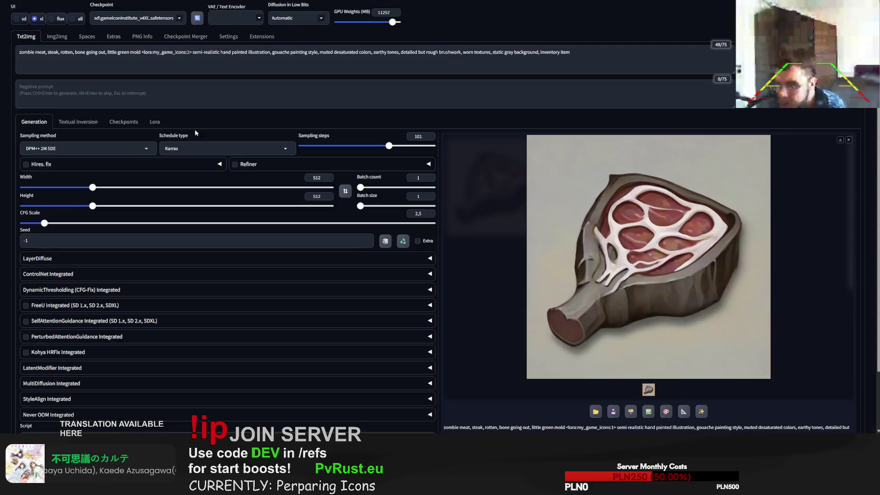
left_click_drag(140, 52, 20, 53)
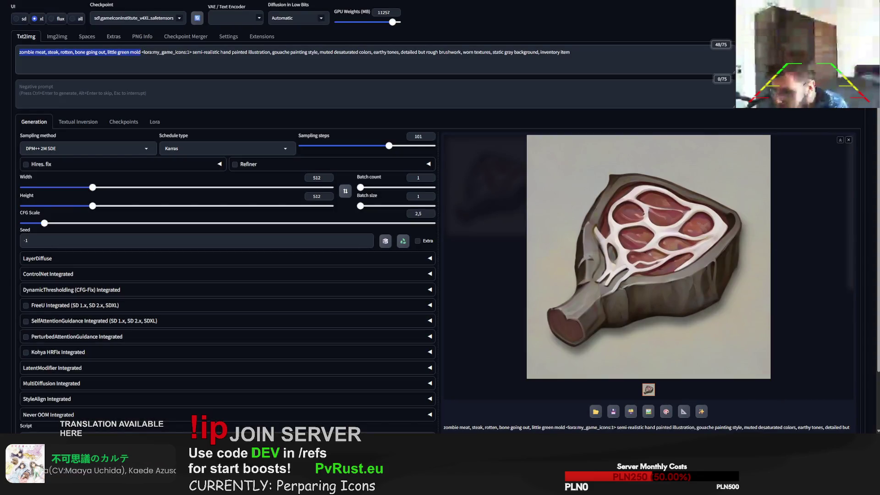
type("gps device")
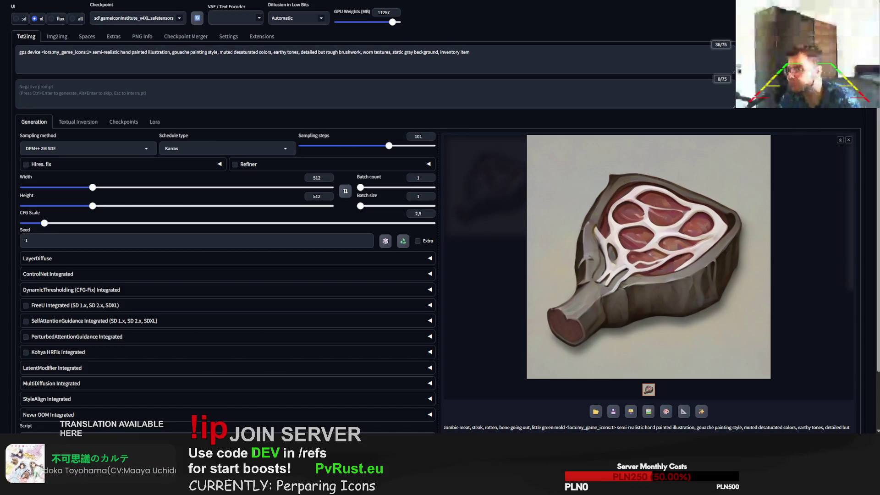
key("ctrl+Return")
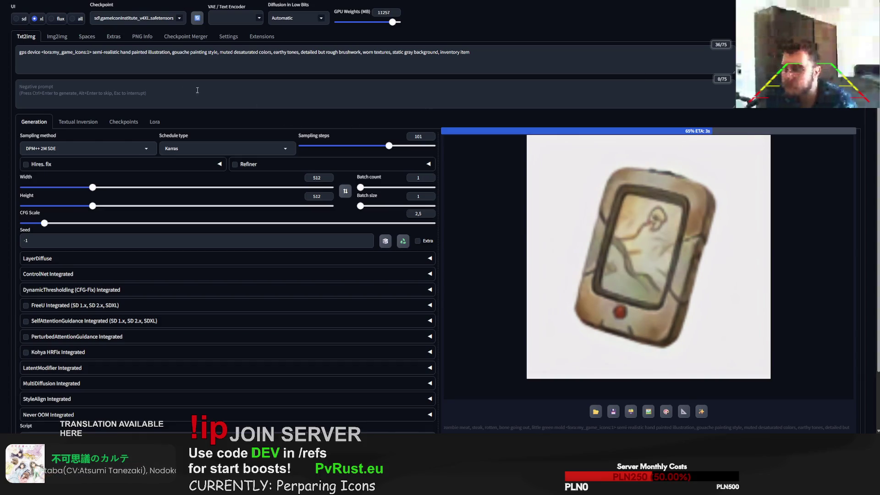
Extend the prompt to 'gps device with antenae, location, technology' and generate again
left_click(42, 53)
type("with antenae")
key("BackSpace")
type(", location")
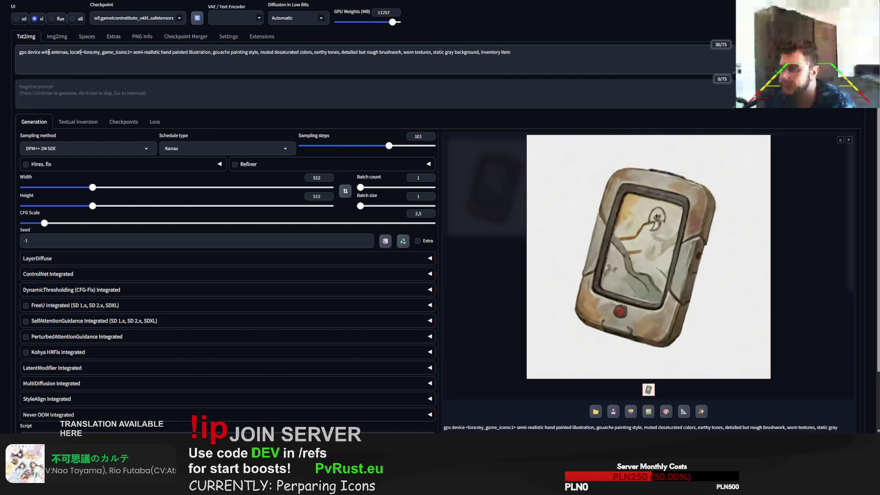
type(", tech")
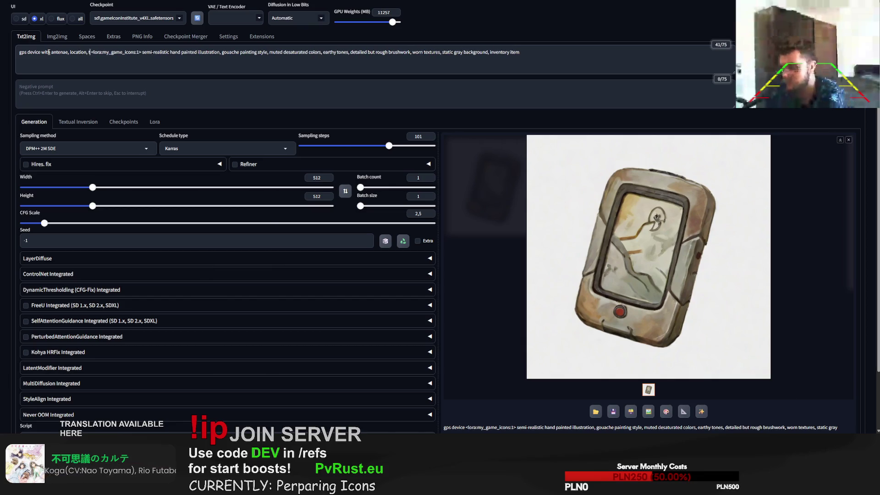
type("n")
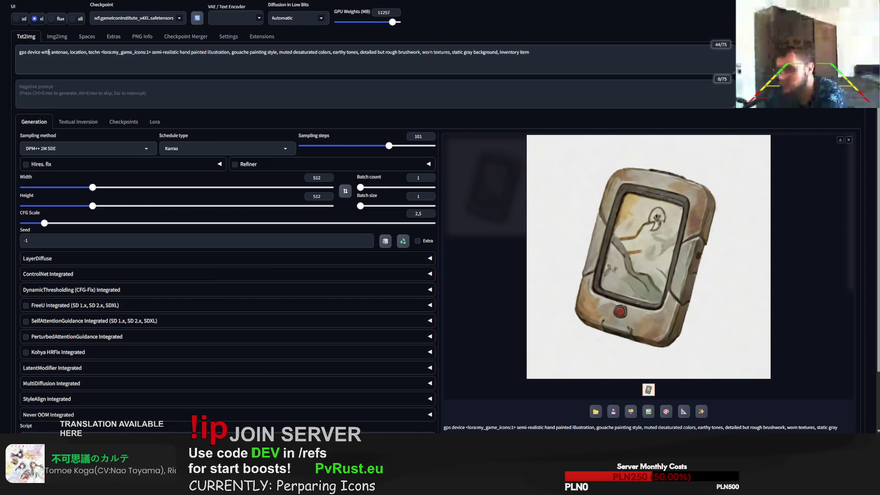
type("ology")
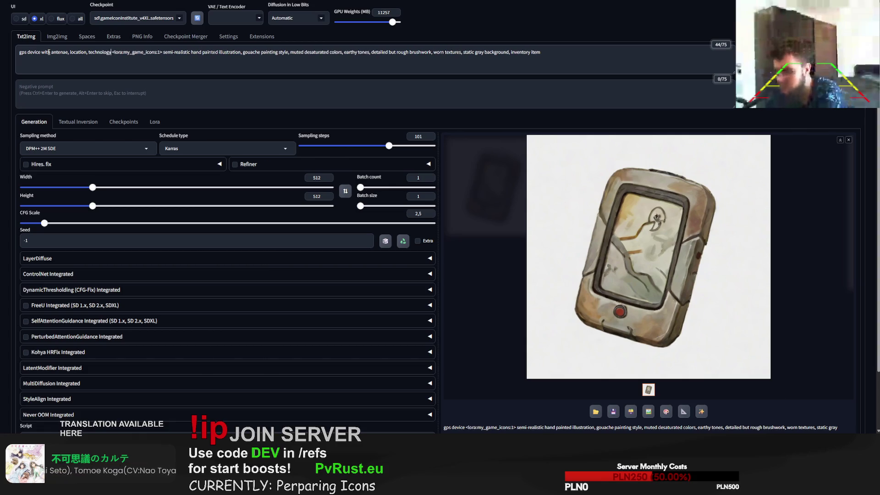
key("ctrl+Return")
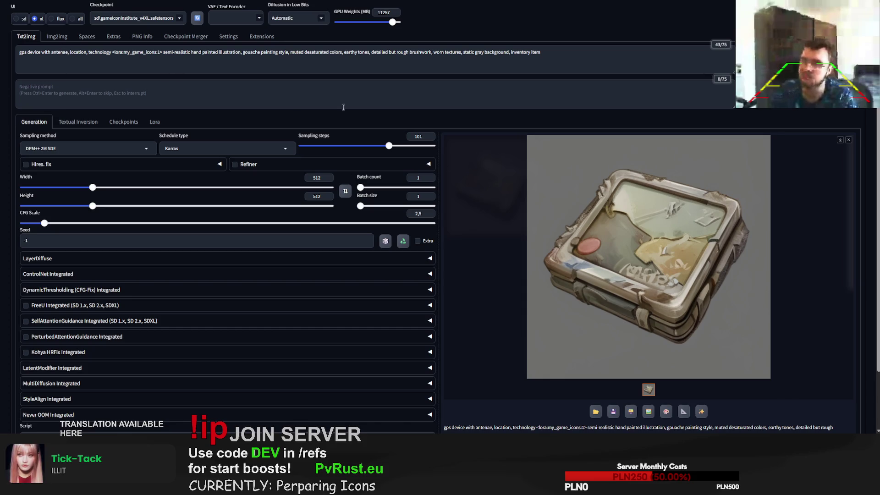
Search Google Images for 'gps device' and preview the GPSMAP 65s photo as a reference
key("ctrl+t")
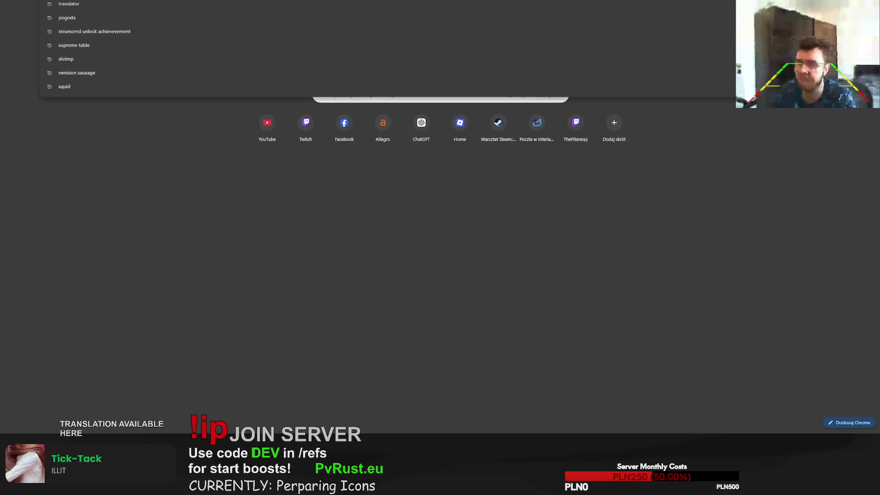
type("gps device")
key("Return")
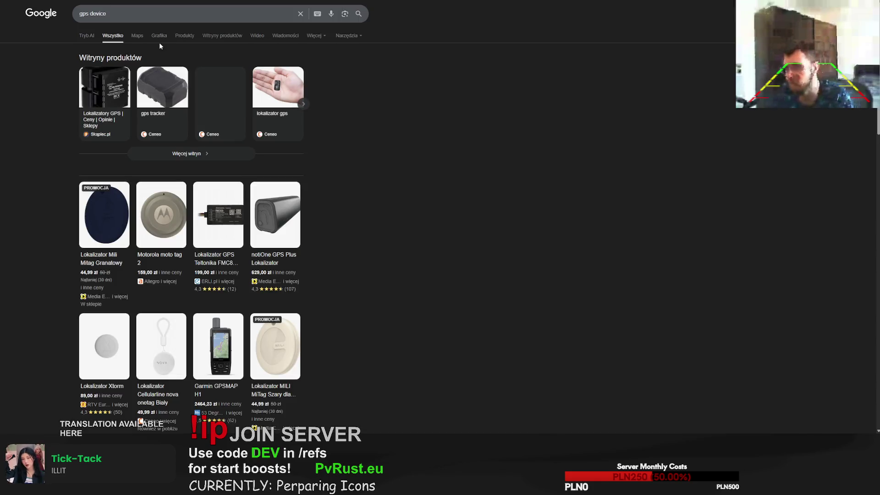
left_click(140, 35)
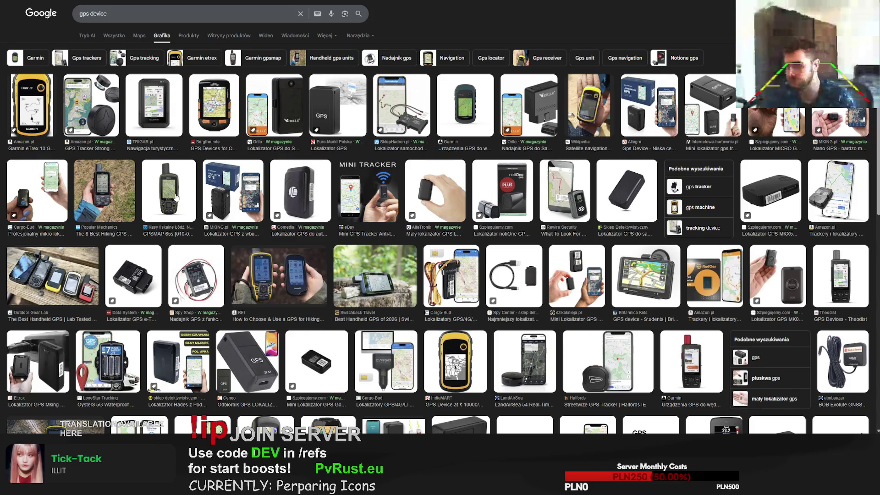
left_click(177, 194)
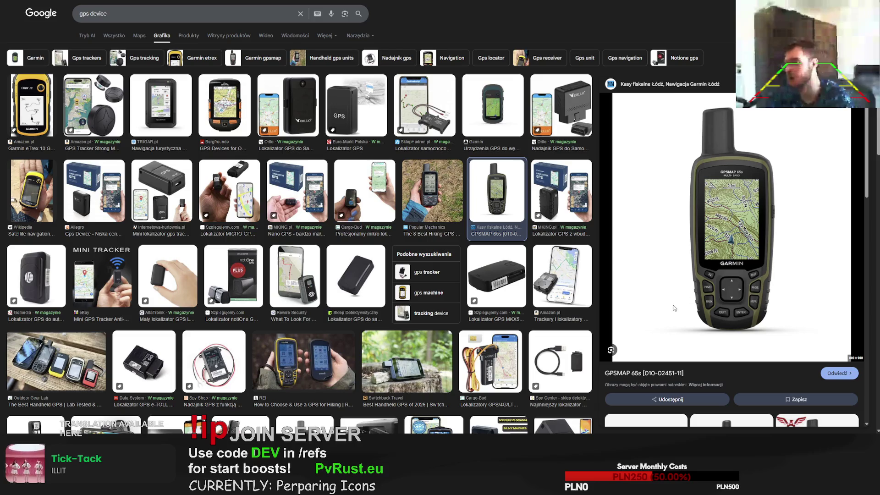
key("ctrl+Tab")
key("ctrl+Tab")
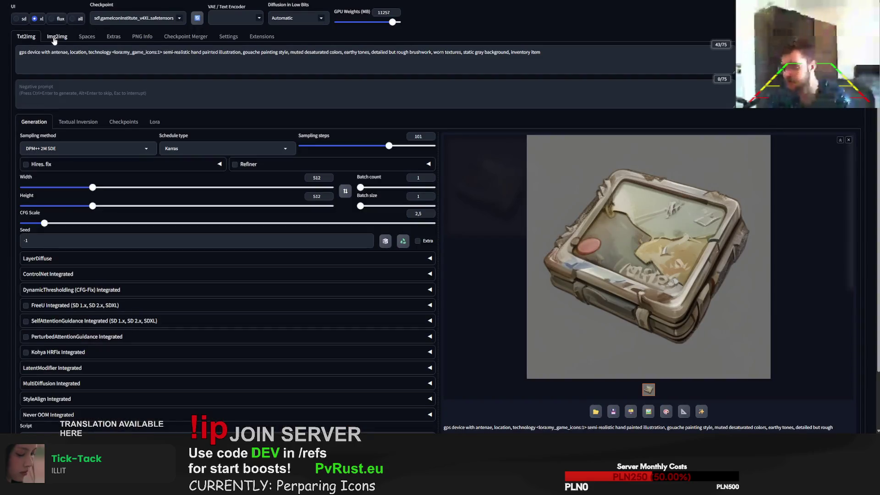
Paste the GPS photo into img2img, copy the txt2img gps device prompt over, and generate
left_click(55, 40)
key("ctrl+v")
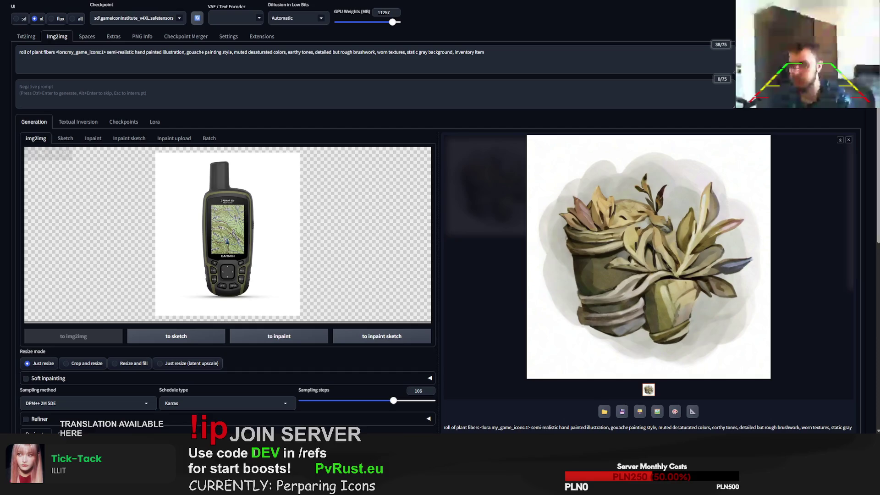
left_click(30, 37)
triple_click(53, 53)
key("ctrl+c")
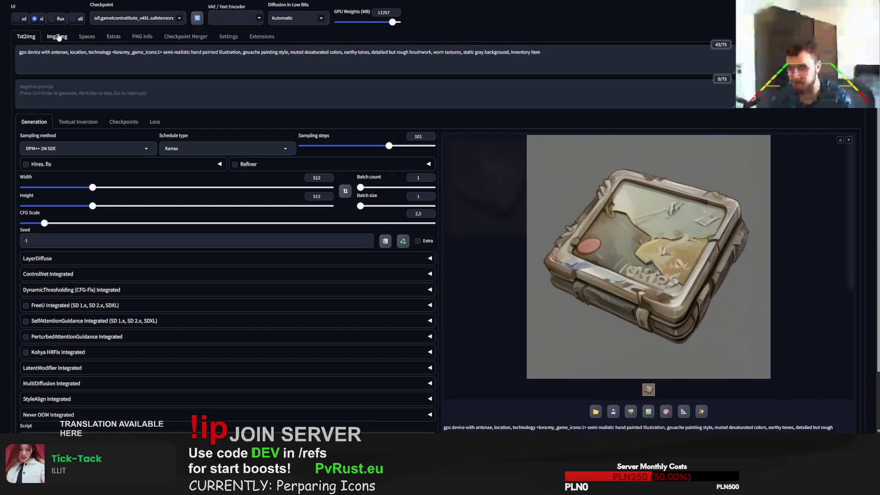
left_click(57, 37)
triple_click(68, 58)
key("ctrl+v")
left_click(87, 60)
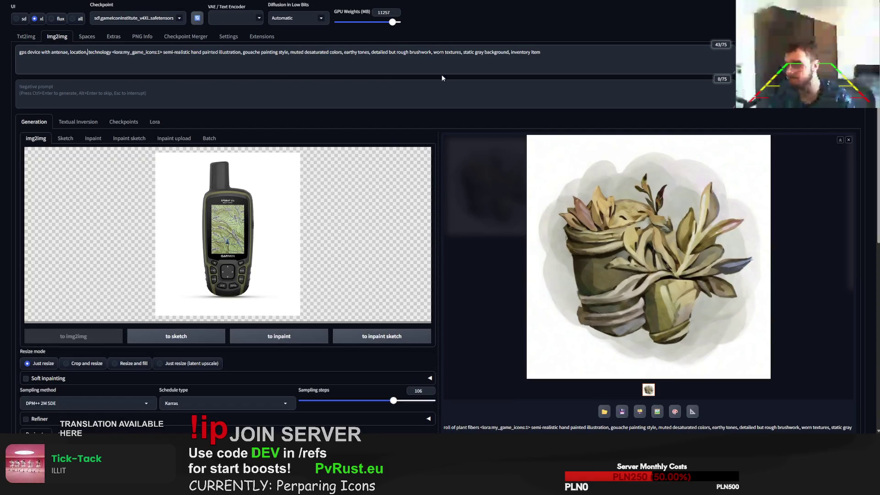
key("ctrl+Return")
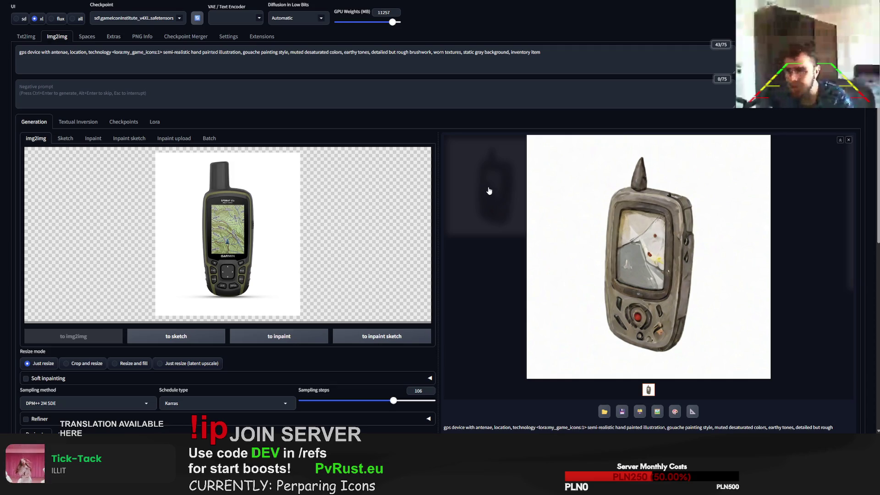
Generate three more img2img GPS icon variations
scroll(543, 171, "down", 2)
scroll(542, 170, "up", 2)
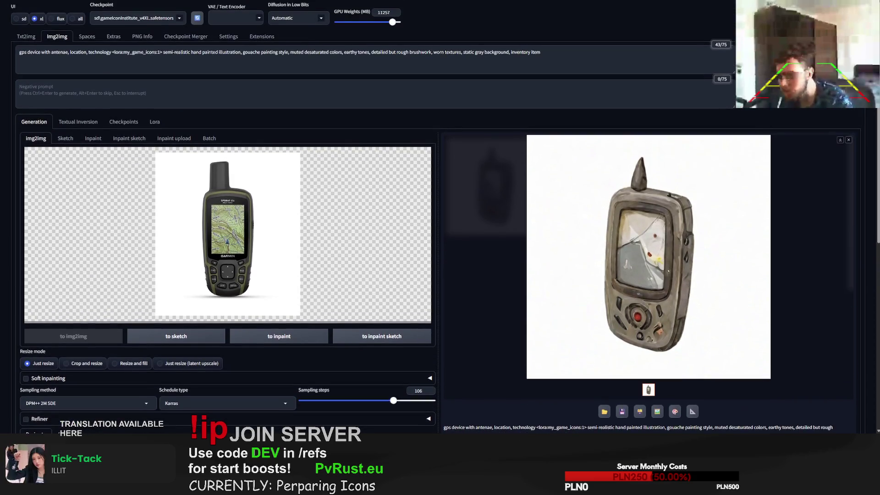
key("ctrl+Return")
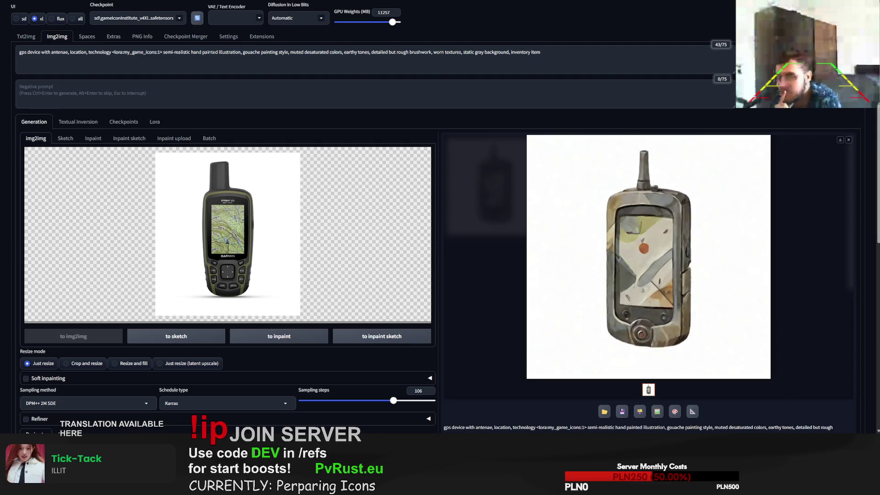
key("ctrl+Return")
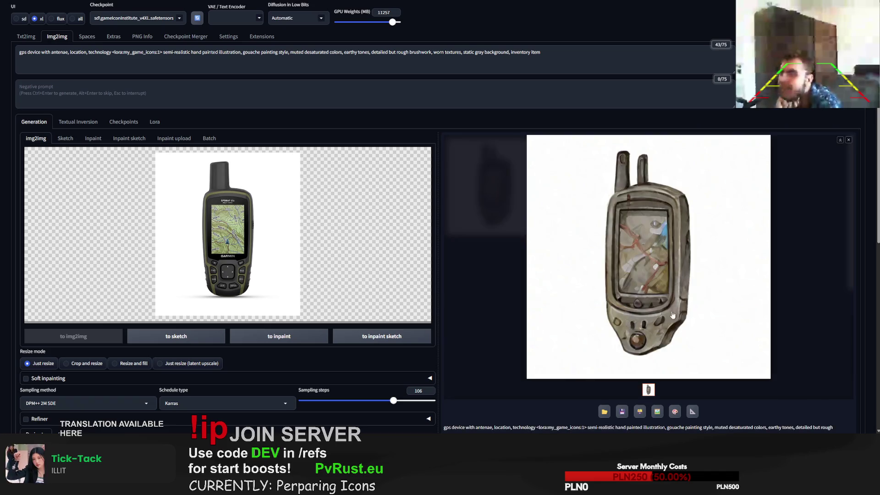
key("ctrl+Return")
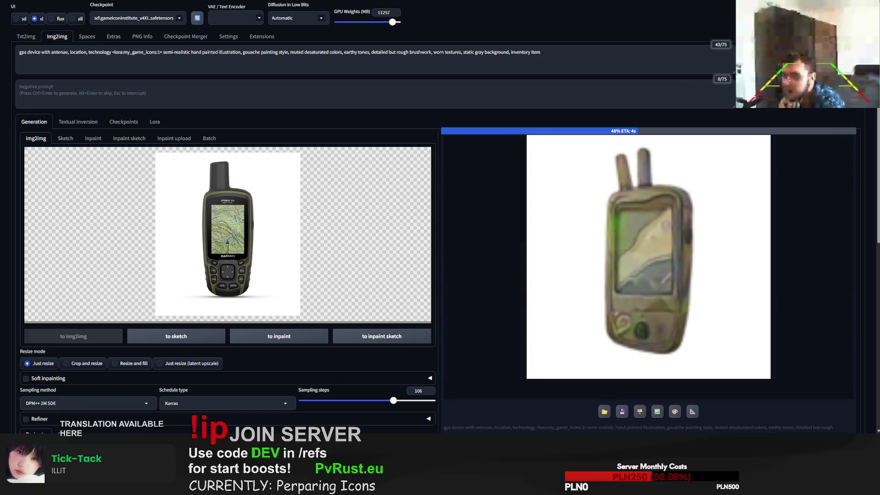
Delete 'with antenae' from the prompt and generate four more GPS icon variations
left_click_drag(69, 52, 40, 52)
key("BackSpace")
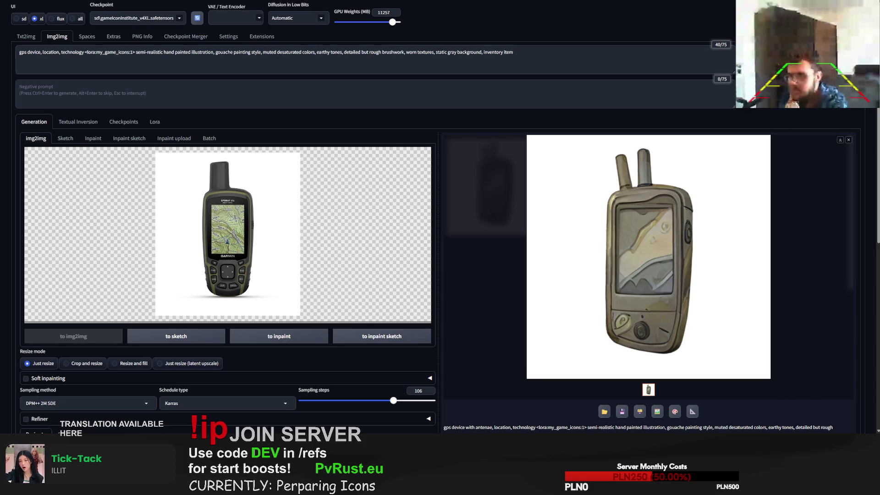
key("ctrl+Return")
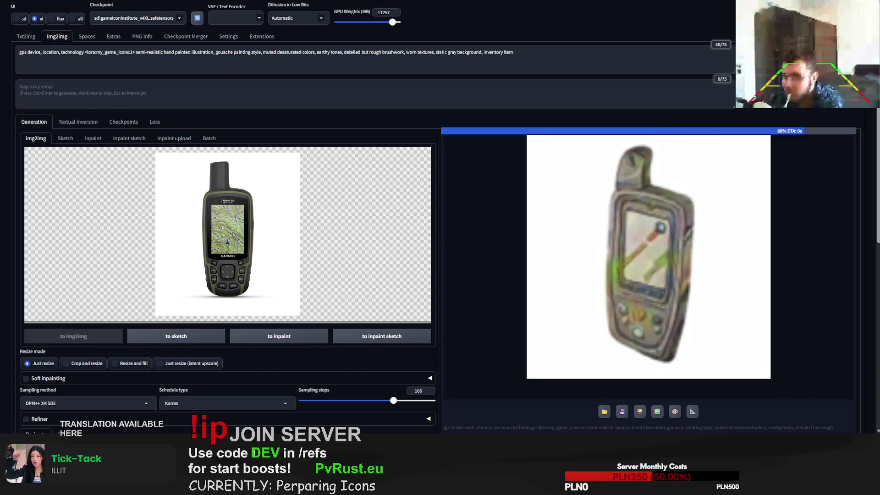
key("ctrl+Return")
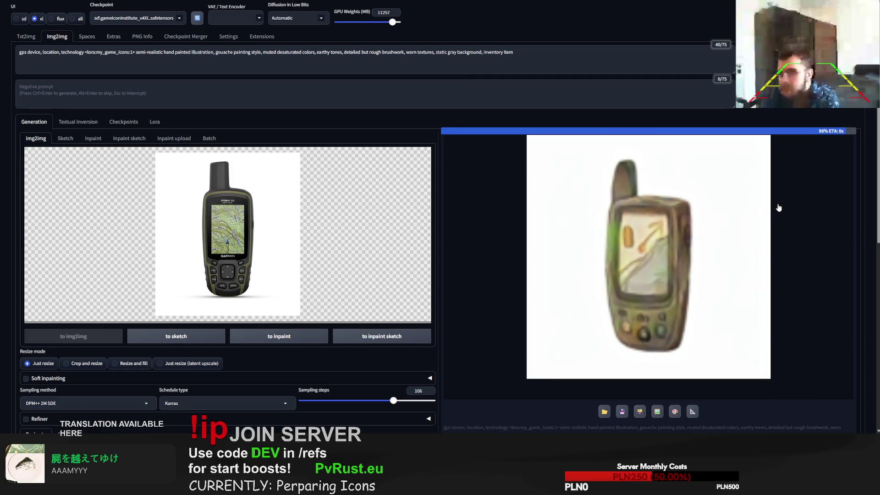
key("ctrl+Return")
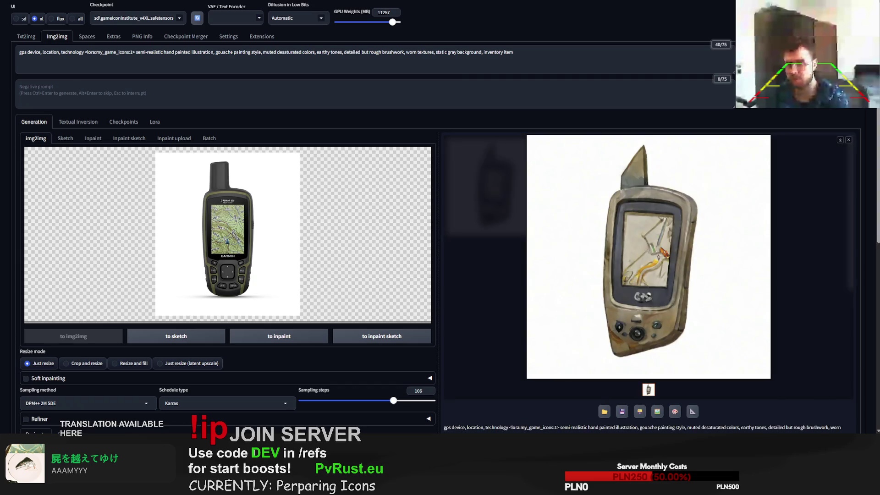
key("ctrl+Return")
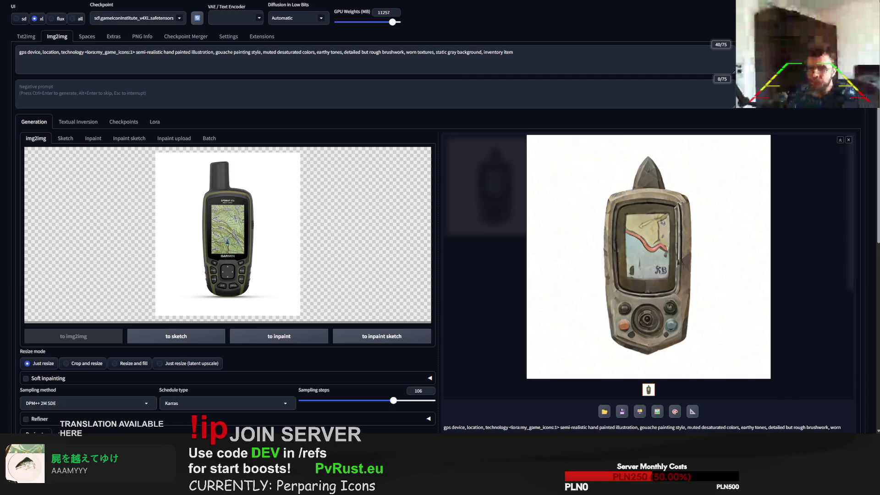
In txt2img, change the prompt subject to 'dynamite' and generate
left_click(26, 36)
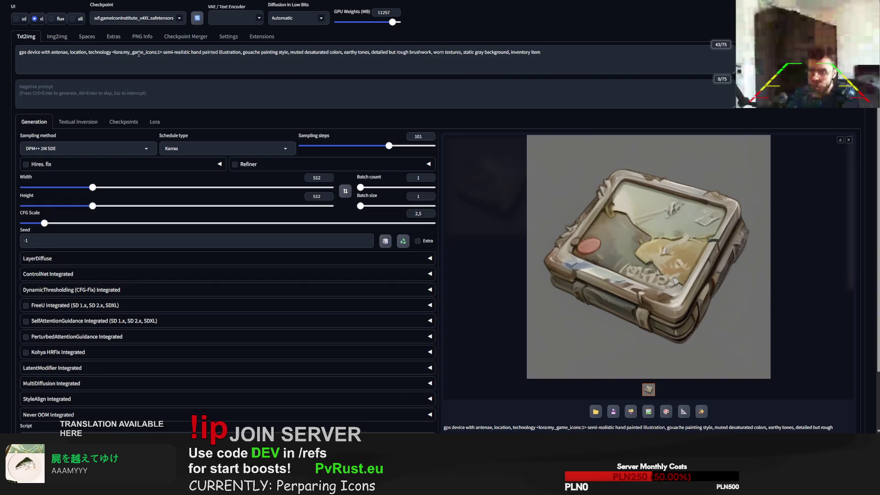
left_click_drag(112, 52, 1, 51)
type("dynamute")
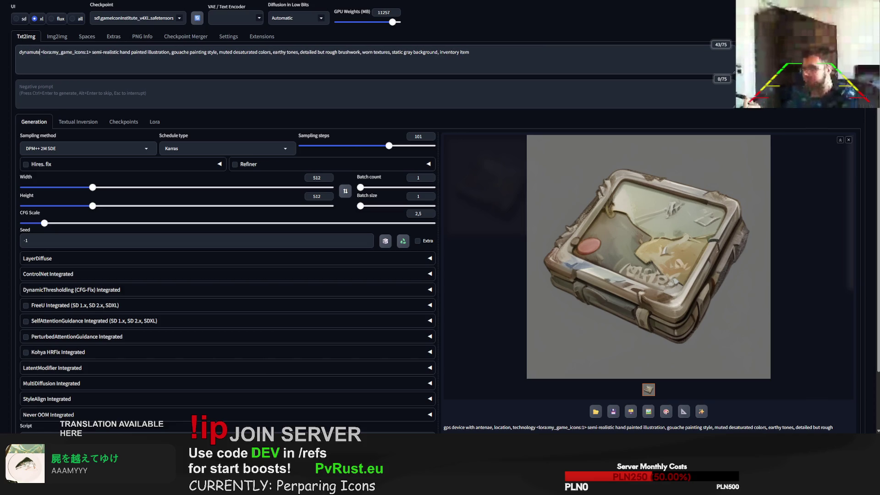
key("BackSpace")
key("BackSpace")
key("BackSpace")
type("ite")
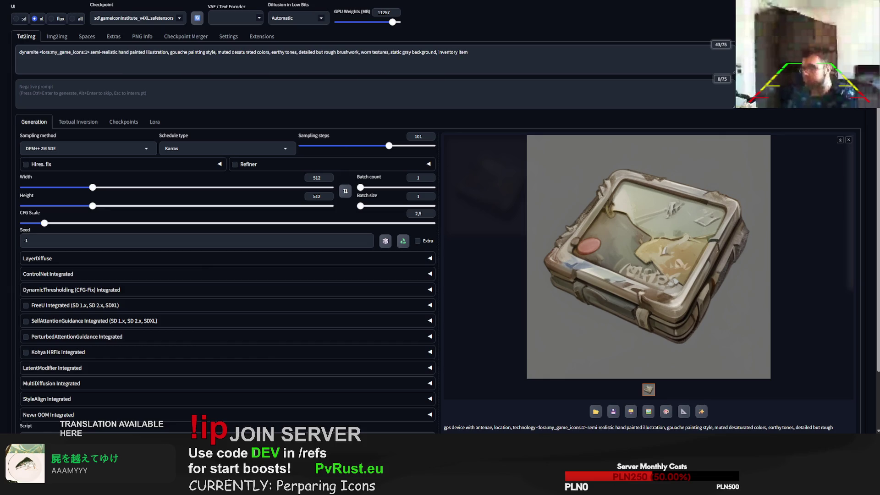
key("ctrl+Return")
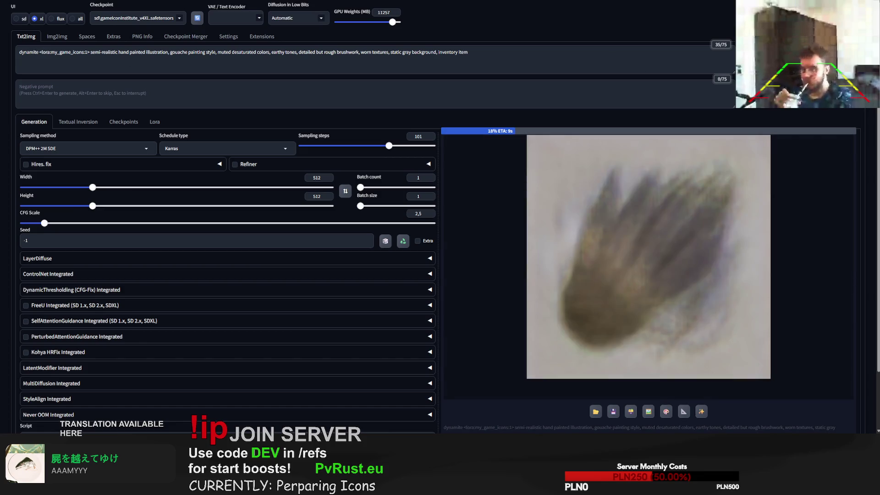
Generate with 'red pipes of dynamite tnt', then with 'poles' in place of 'pipes'
left_click(20, 53)
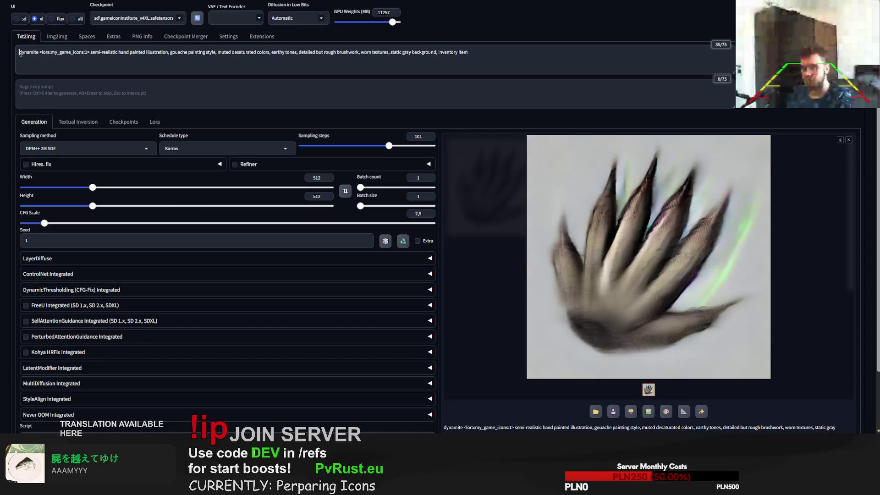
type("red pipes of dynamite")
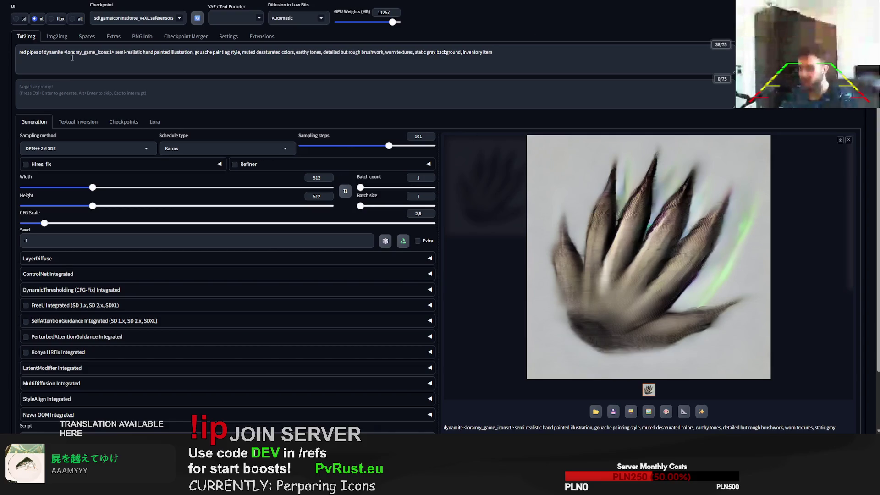
type(" tnt")
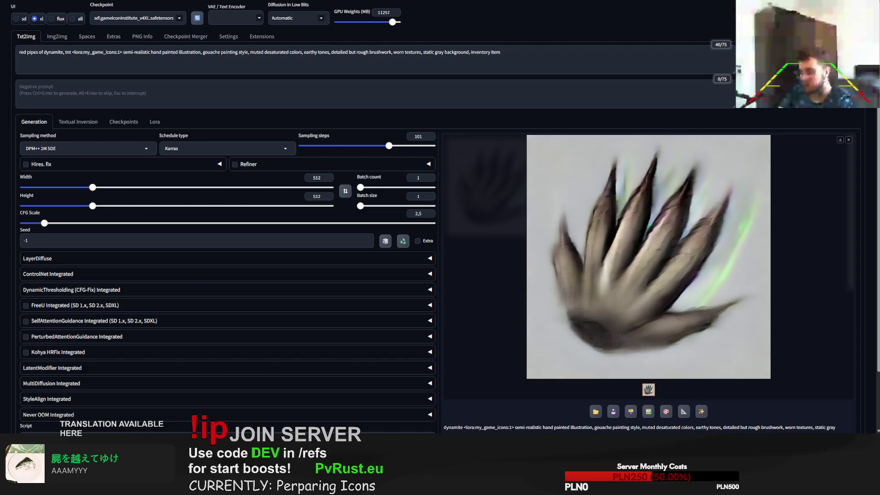
key("ctrl+Return")
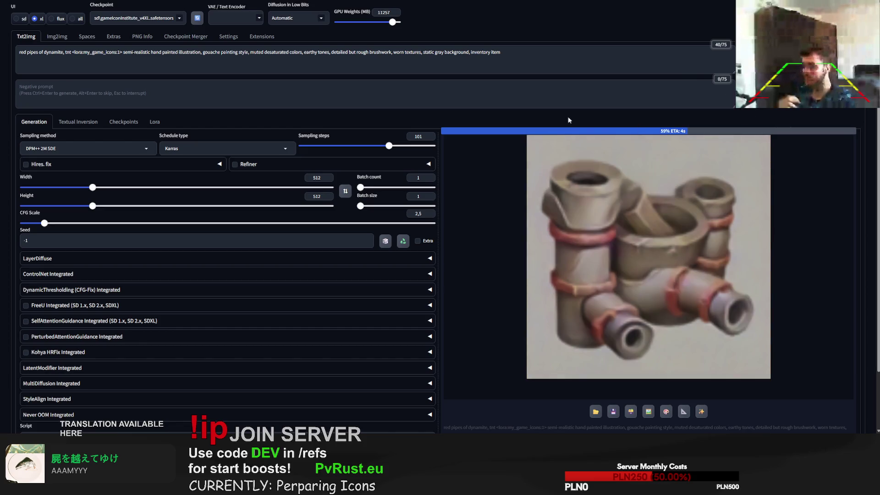
double_click(37, 51)
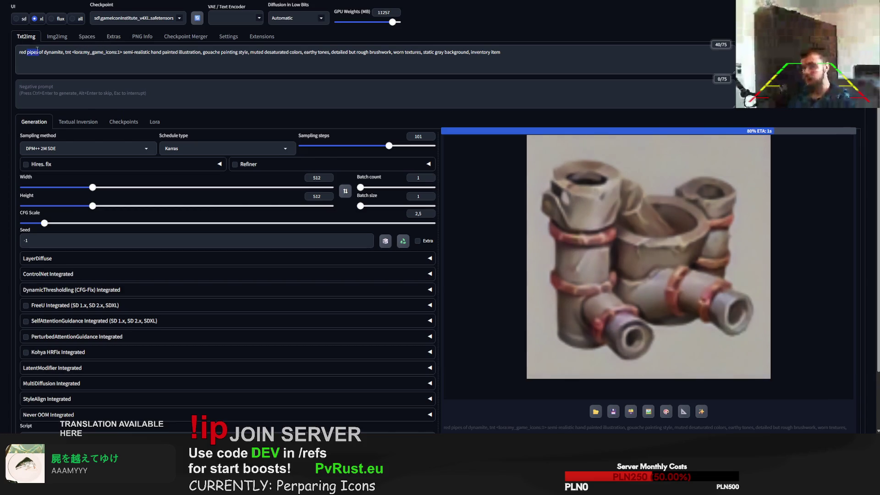
type("poles")
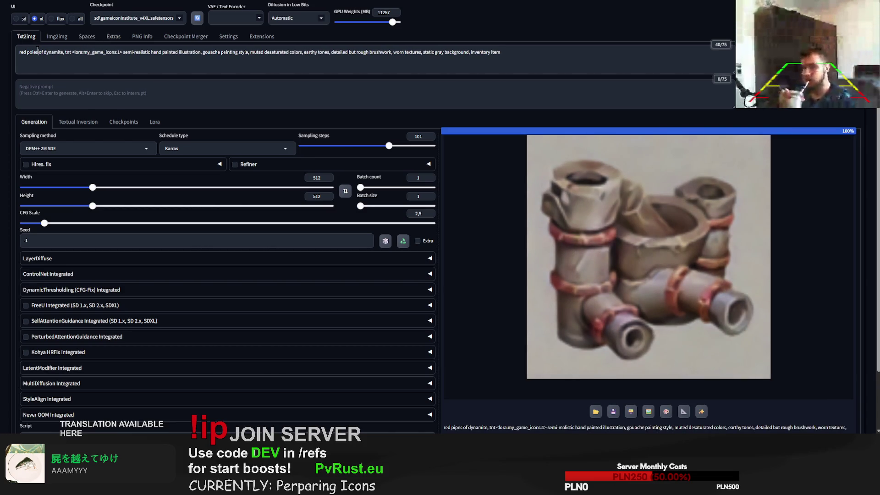
key("ctrl+Return")
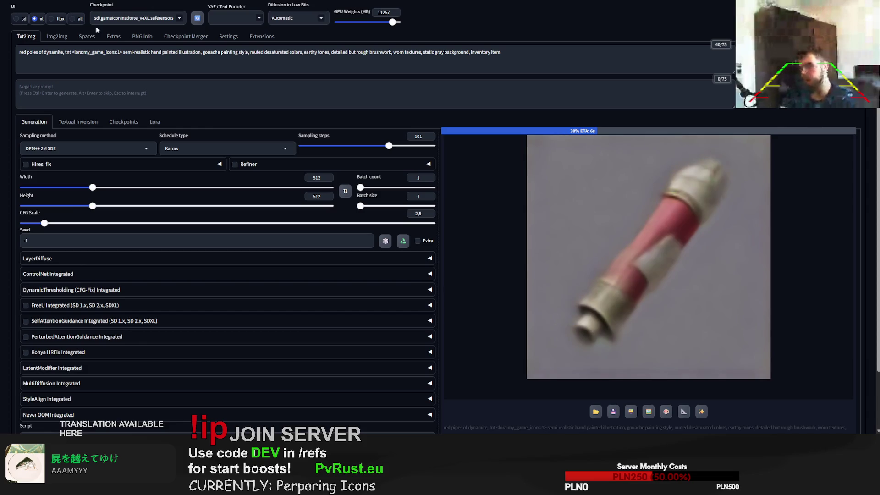
Generate with 'canes of dynamite, tnt, with fuse', then change 'canes' back to 'poles'
double_click(32, 52)
type("can")
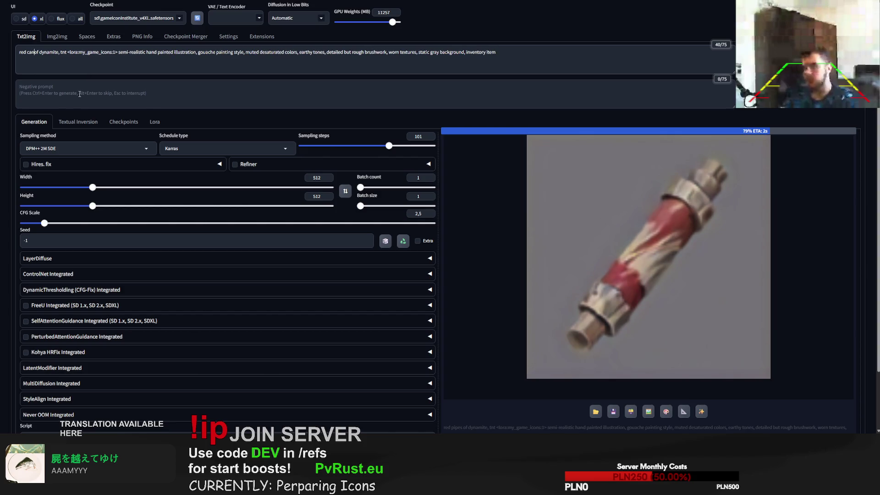
type("es")
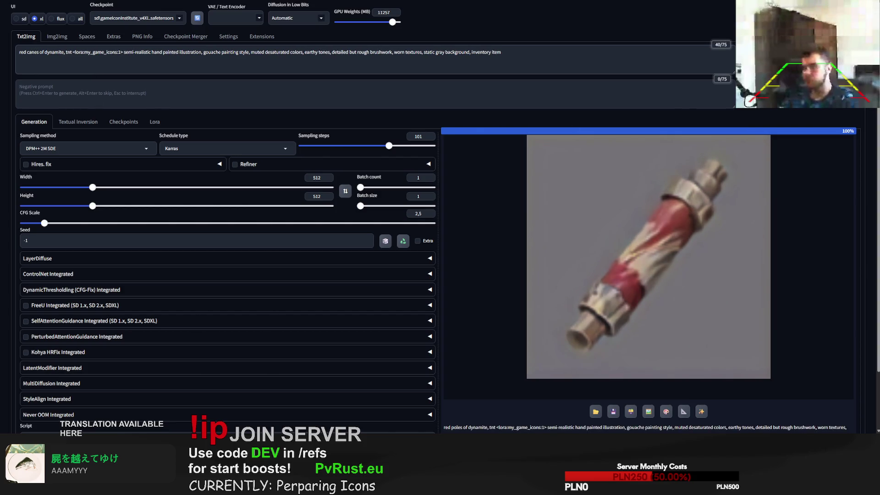
type(" of dynamite")
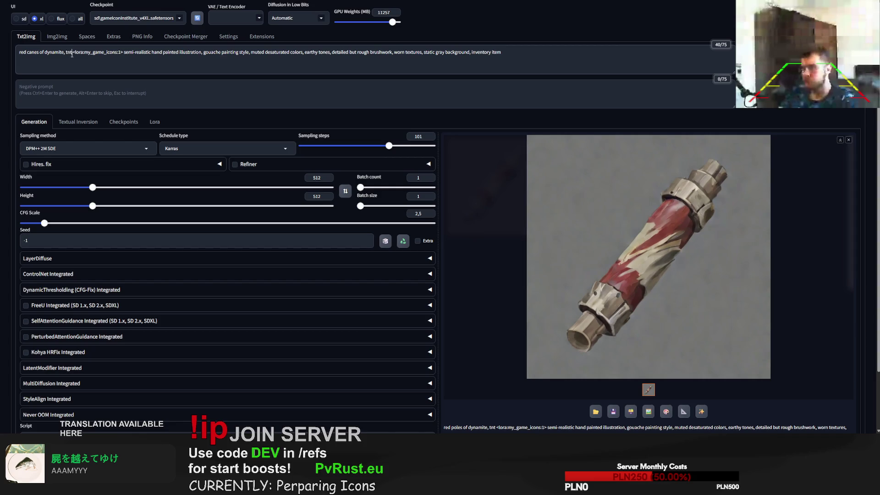
type(", tnt, with fuse")
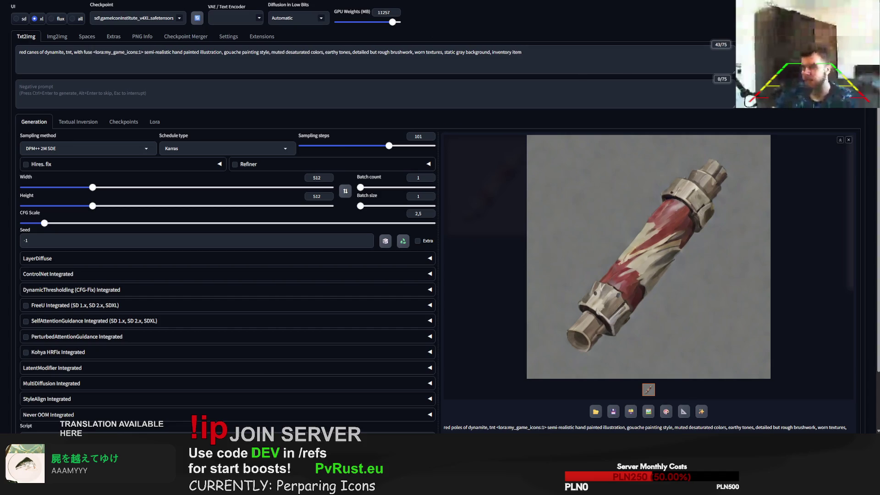
key("ctrl+Return")
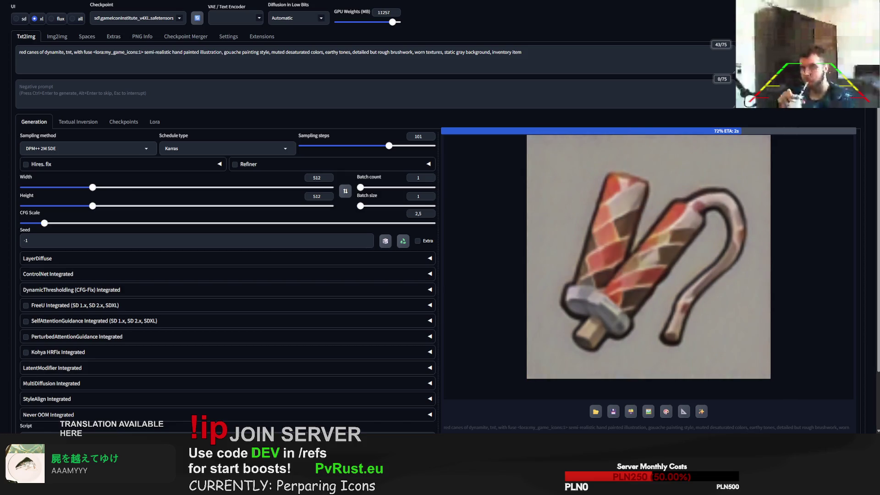
double_click(33, 52)
type("poles")
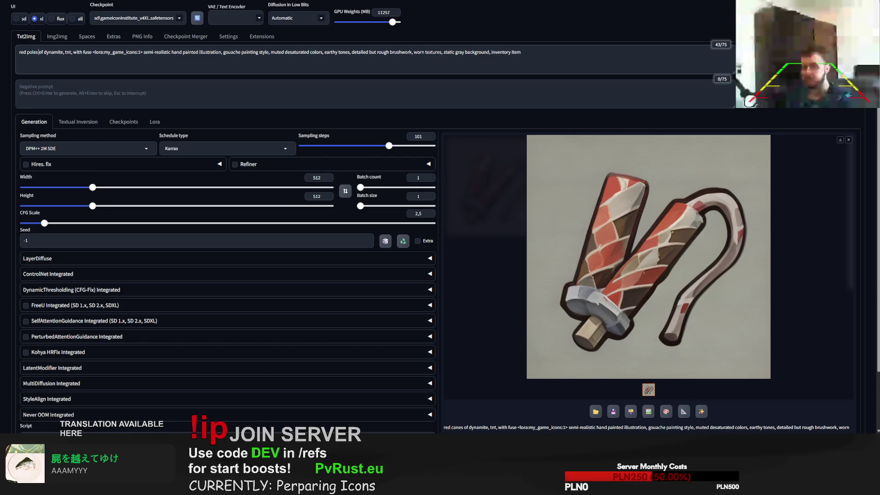
Open a new browser tab and search for a translator
key("ctrl+t")
type("tr")
left_click(86, 21)
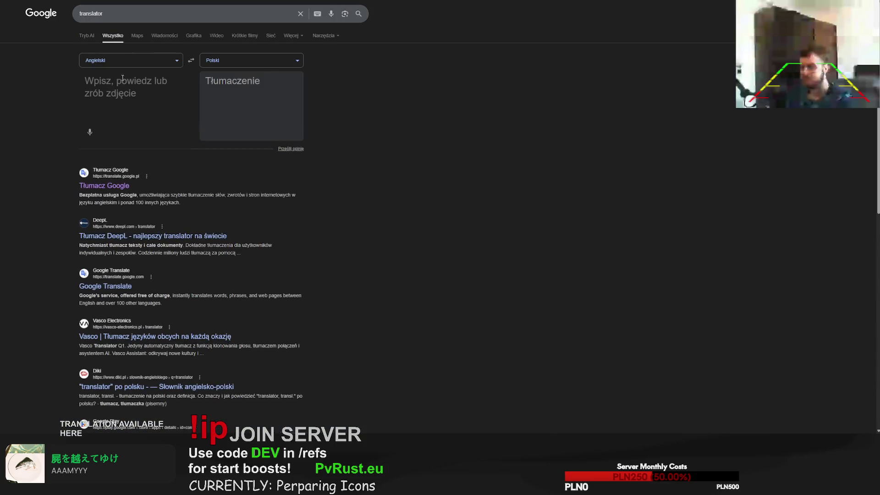
Translate 'laska dynamitu' from Polish to English and copy 'stick of'
left_click(116, 86)
type("laska dynamitu")
left_click(191, 61)
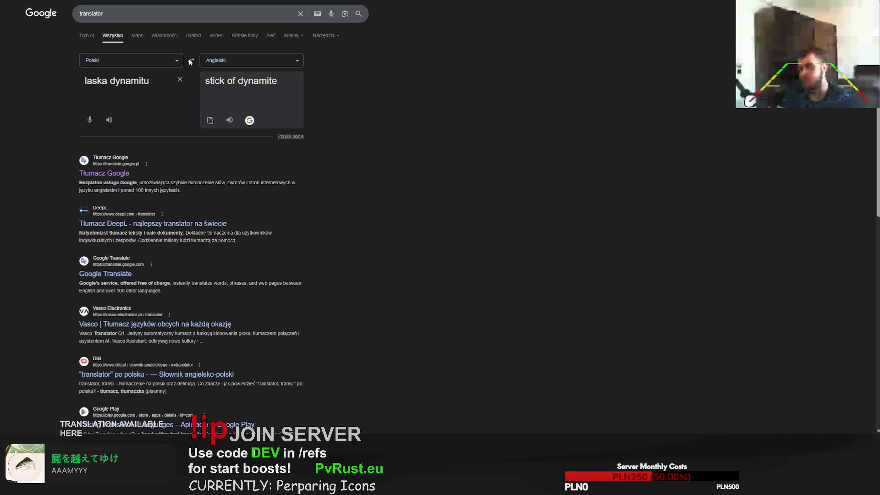
left_click_drag(239, 81, 208, 81)
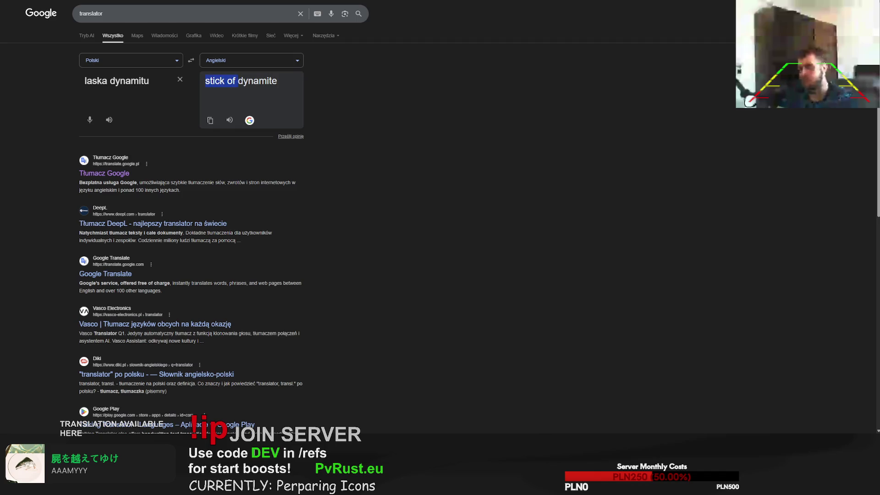
key("alt+Tab")
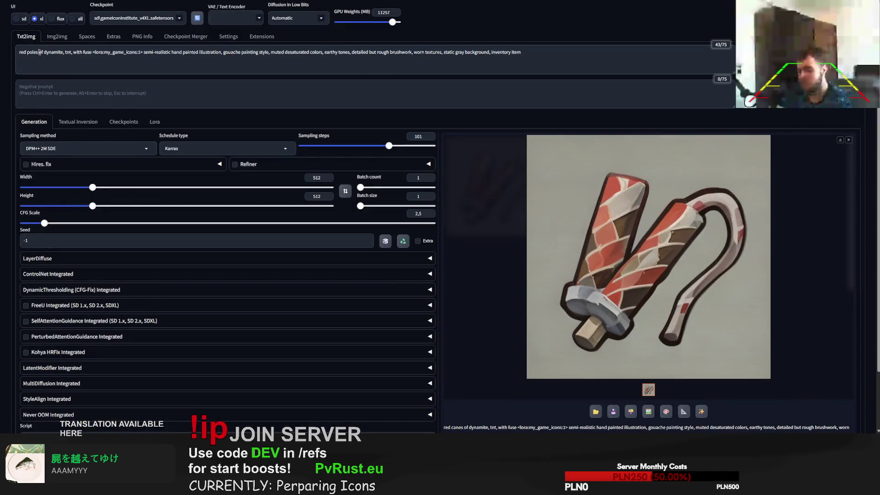
Replace 'poles' with 'sticks' in the prompt and generate the red dynamite sticks icon
double_click(34, 53)
key("ctrl+v")
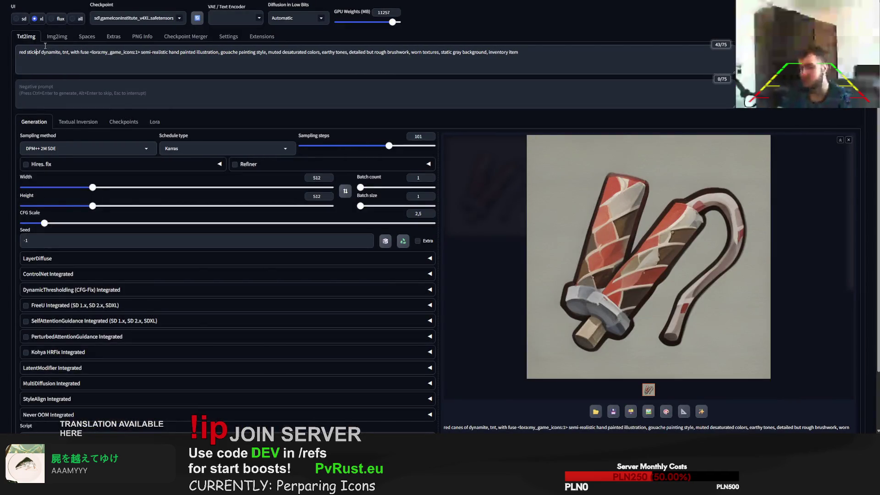
type("s")
key("ctrl+Return")
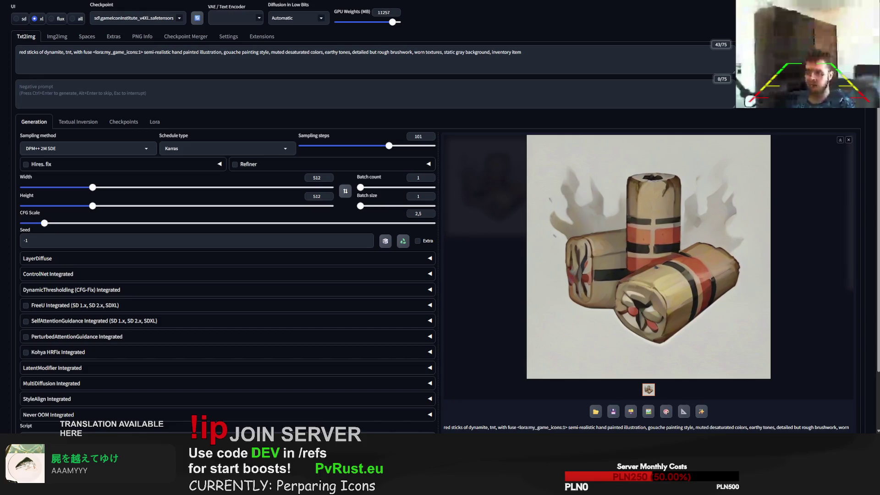
Load the removal.ai background remover in the browser via 'airemoval'
key("ctrl+Tab")
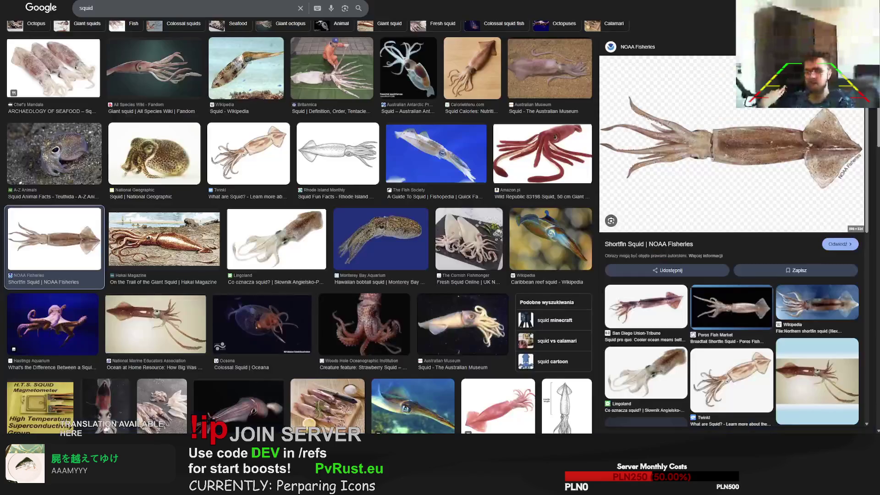
key("ctrl+l")
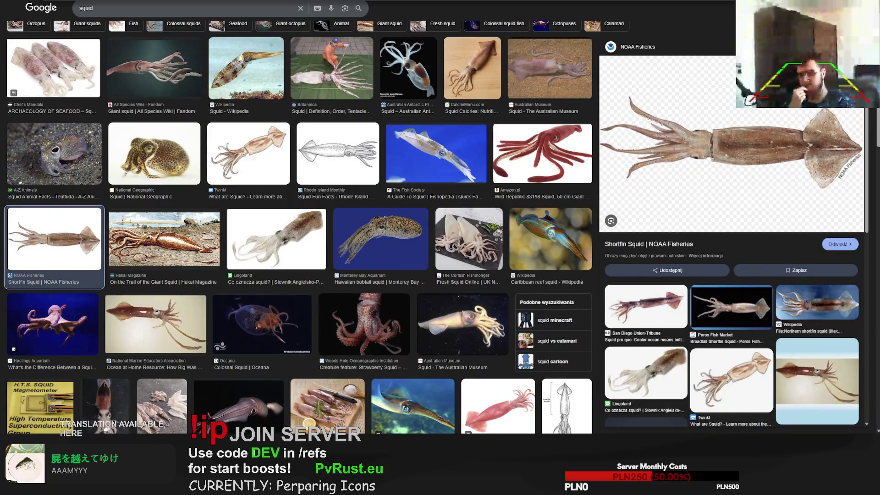
type("ai")
type("removal")
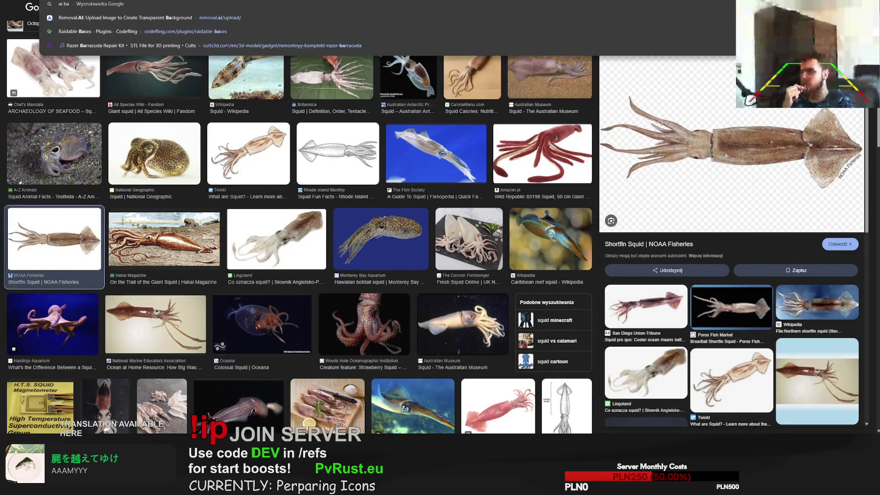
key("Return")
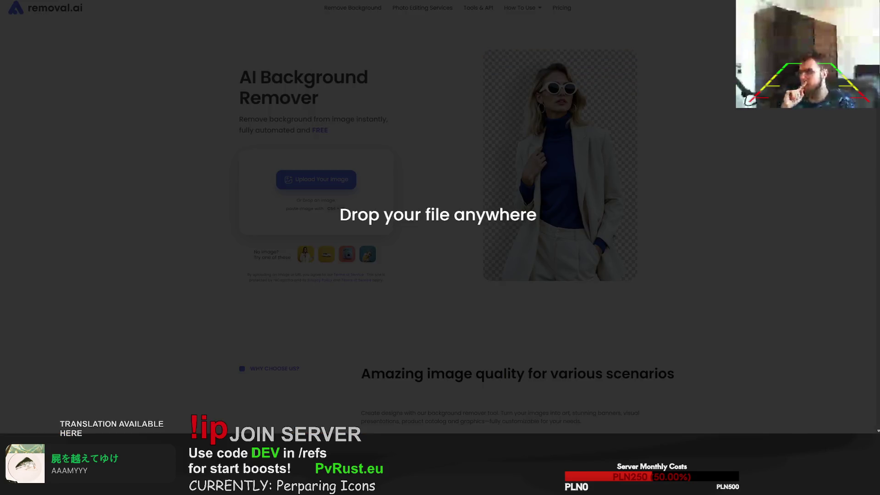
Upload the armour suit, shrimp, sickle and hammer icons, downloading the transparent sickle
left_click_drag(366, 125, 367, 125)
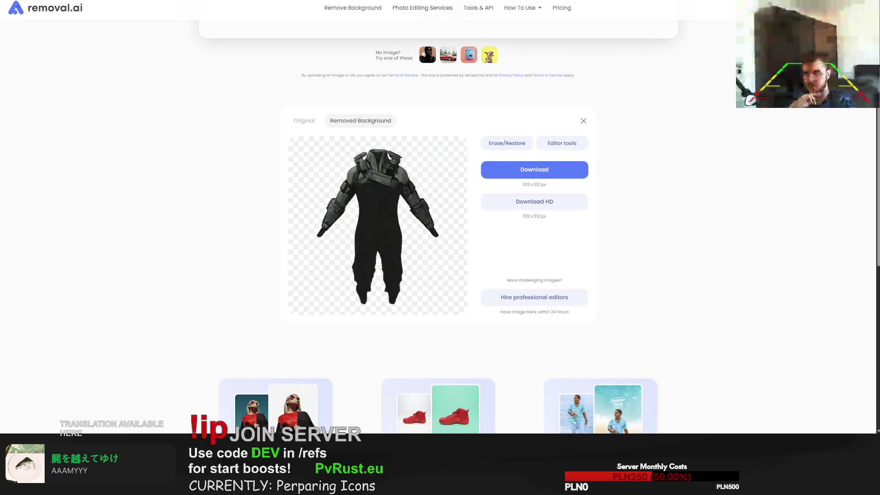
left_click_drag(879, 201, 622, 203)
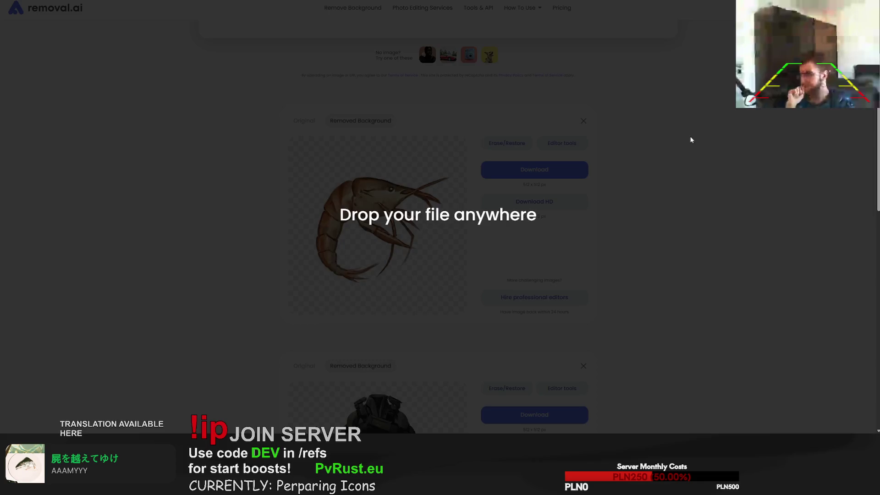
left_click_drag(545, 173, 658, 174)
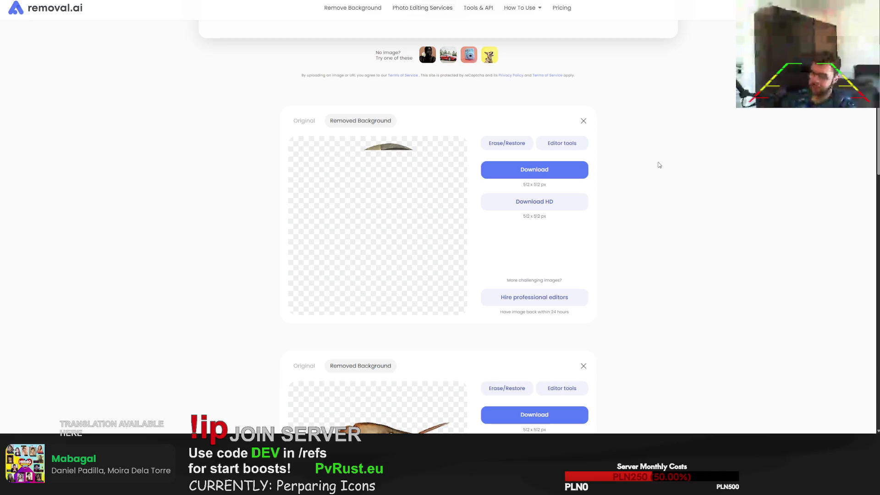
left_click(524, 170)
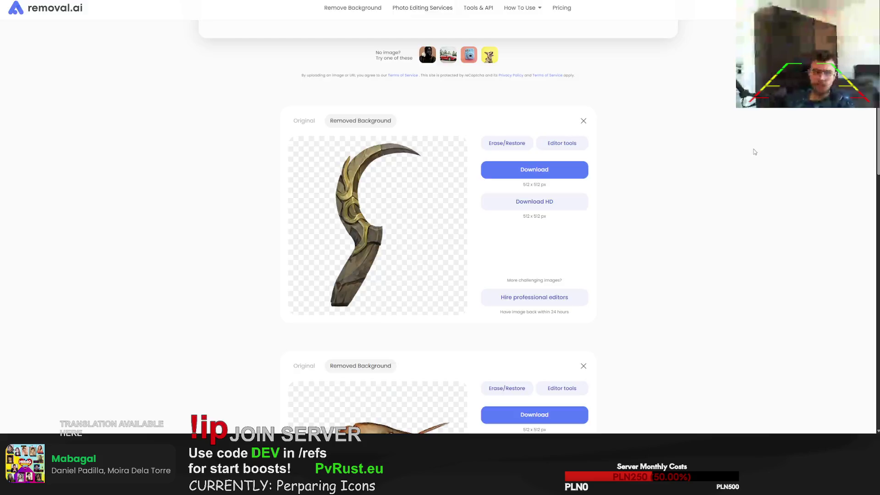
left_click_drag(808, 143, 667, 217)
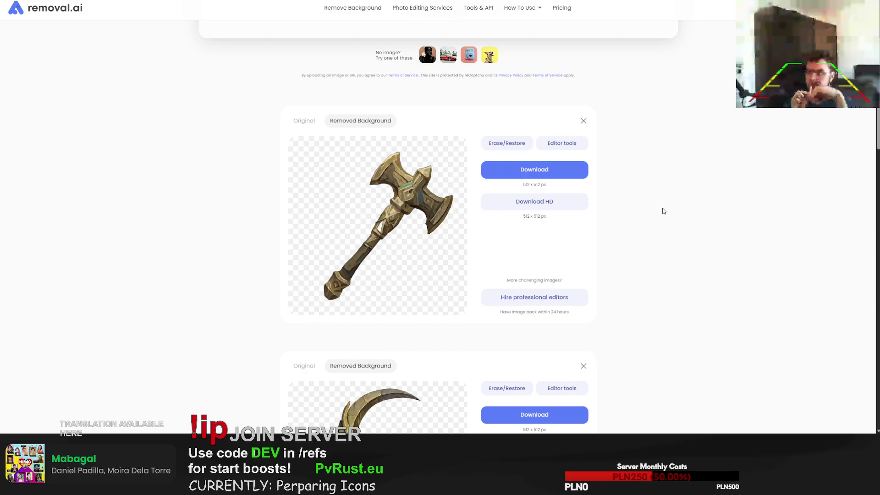
Cut out and download the meat and red-rune pendant icons, process the chest, upload the white-rune pendant
left_click(535, 169)
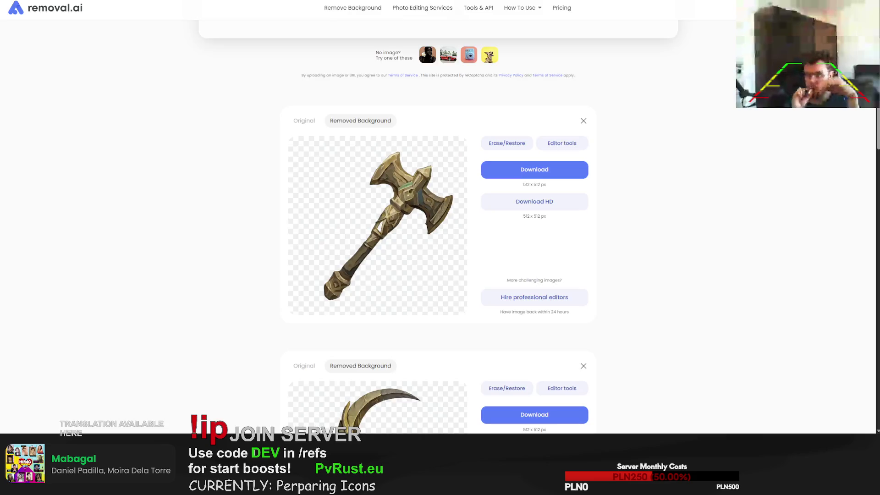
key("ctrl+v")
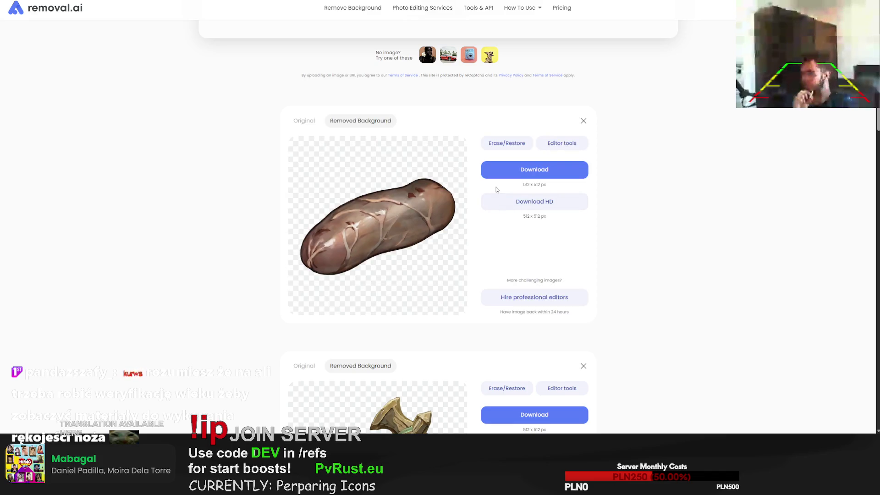
left_click(531, 169)
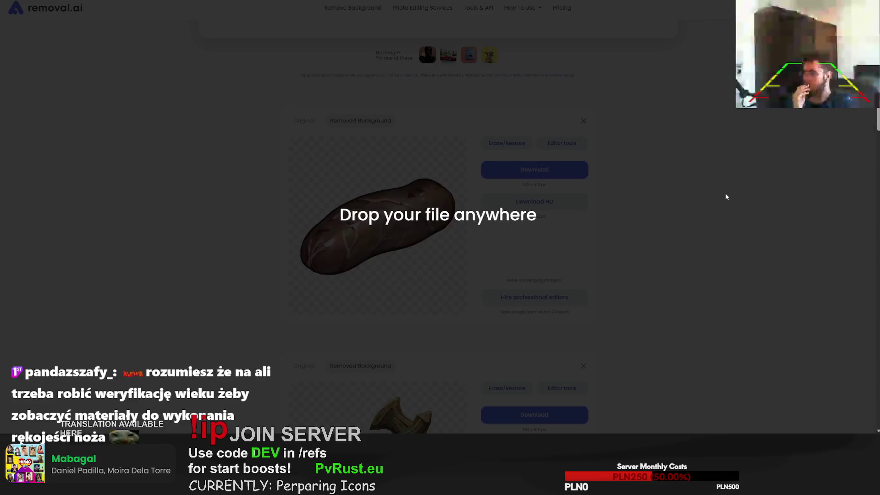
left_click_drag(724, 194, 652, 207)
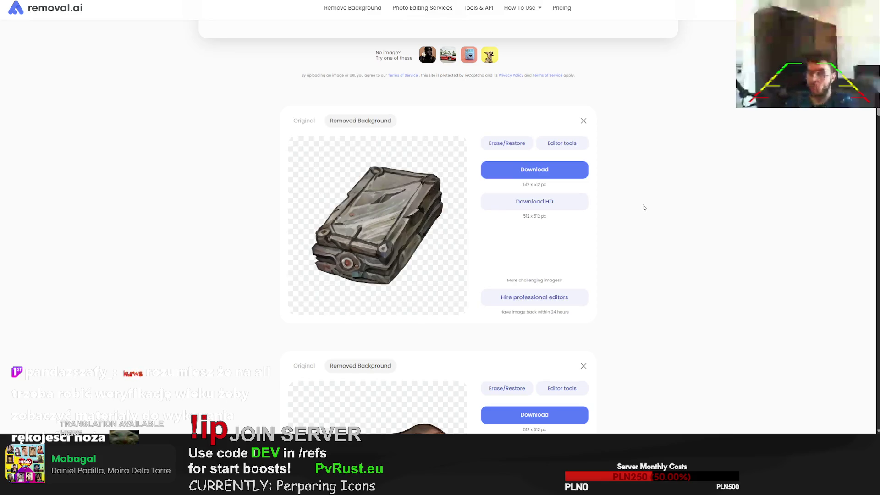
mouse_move(546, 177)
left_mouse_down()
mouse_move(764, 103)
mouse_move(623, 275)
left_mouse_up()
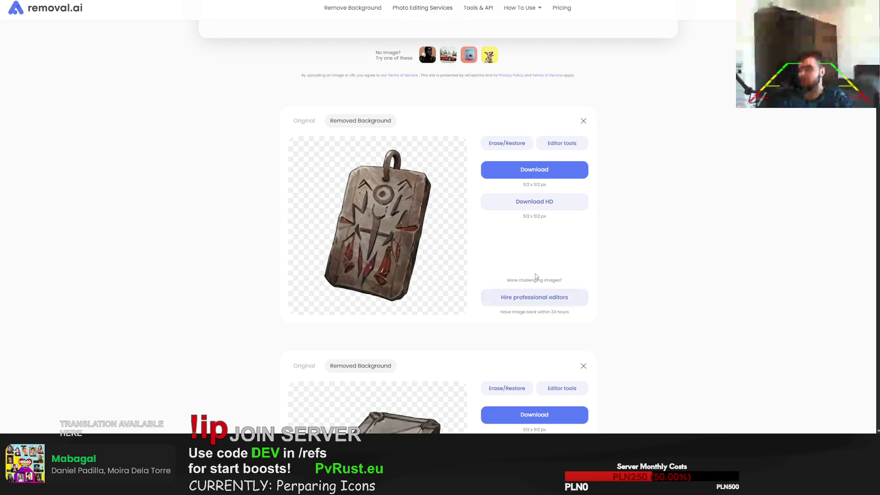
left_click(546, 173)
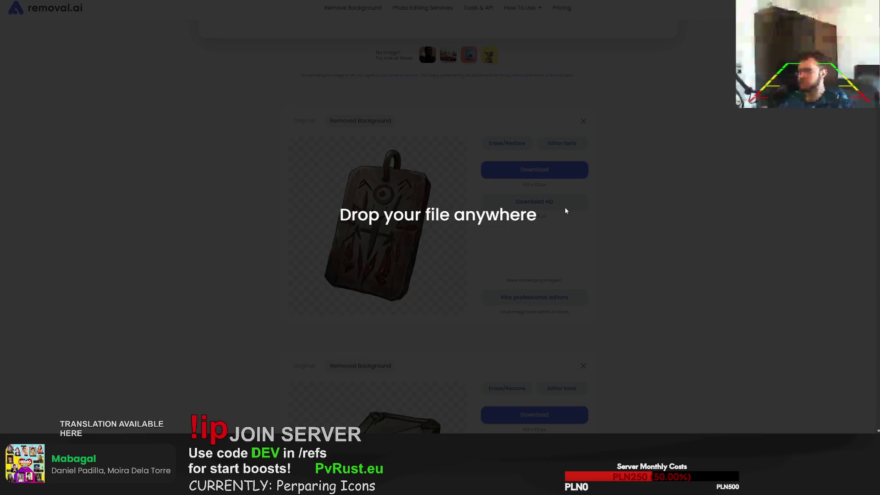
left_click_drag(879, 207, 564, 207)
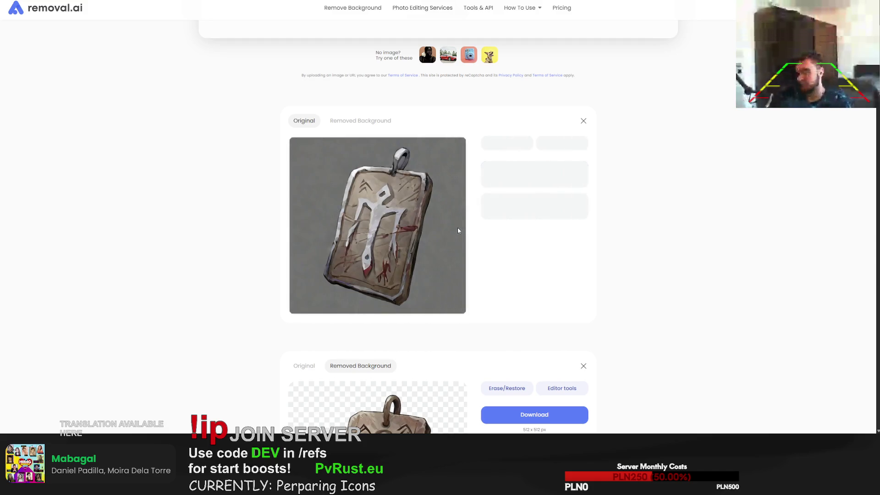
Download the white-rune pendant, next icon, basket and armoured character cutouts, then upload the shield
left_click(534, 169)
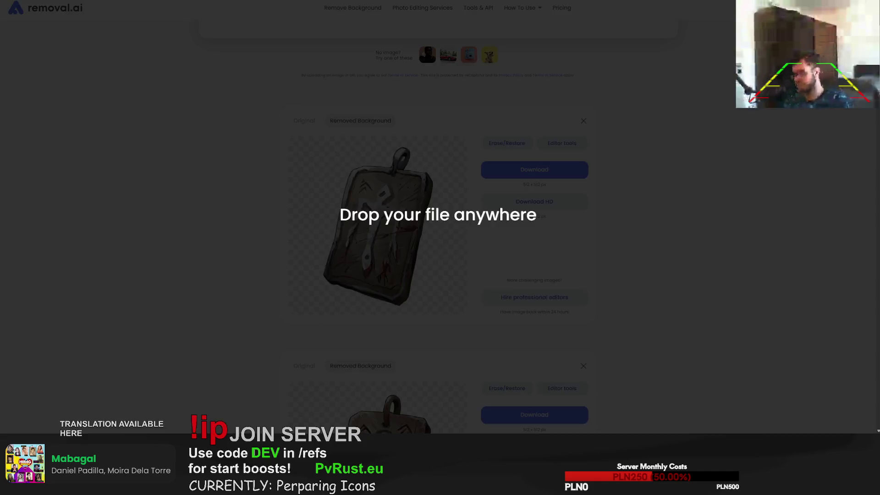
left_click_drag(879, 236, 466, 237)
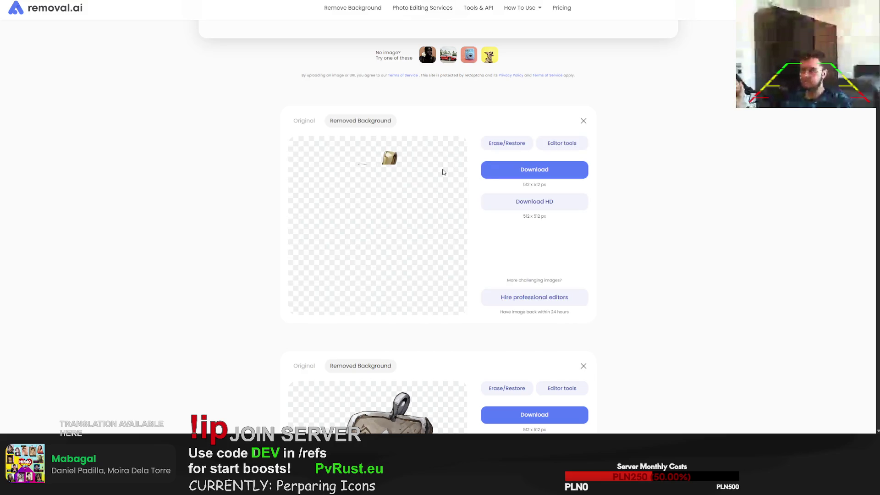
left_click(538, 170)
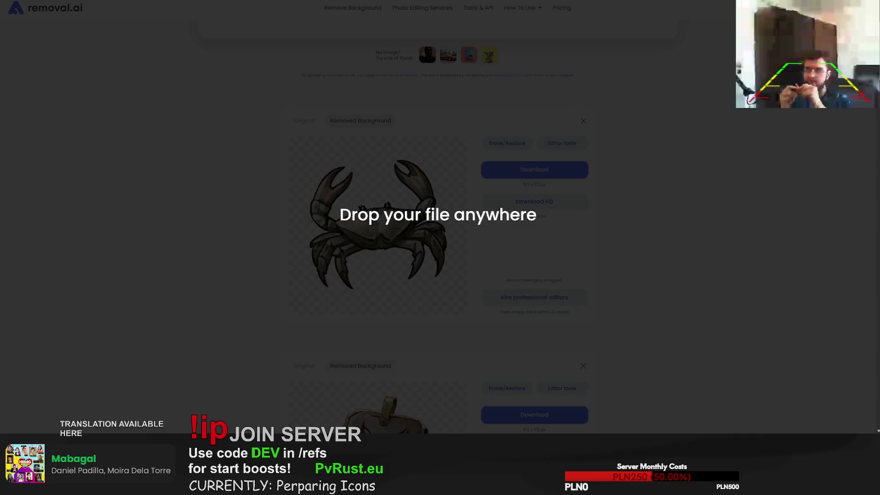
left_click_drag(879, 193, 575, 193)
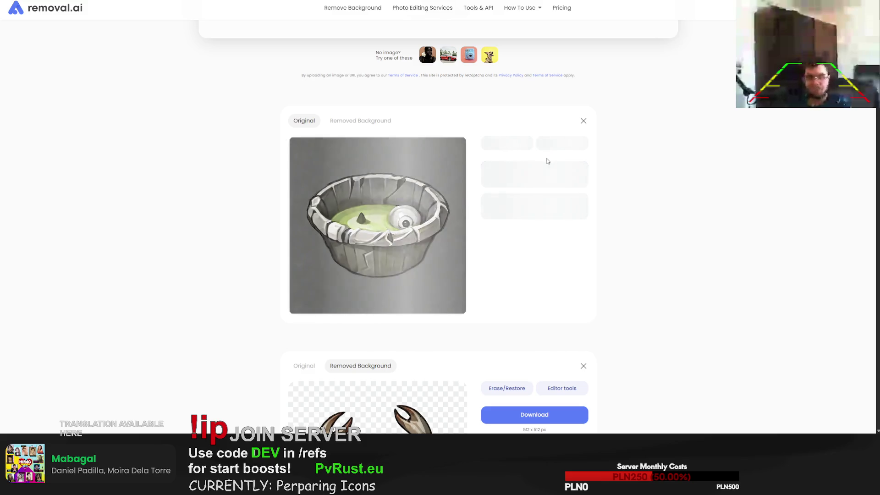
left_click(534, 171)
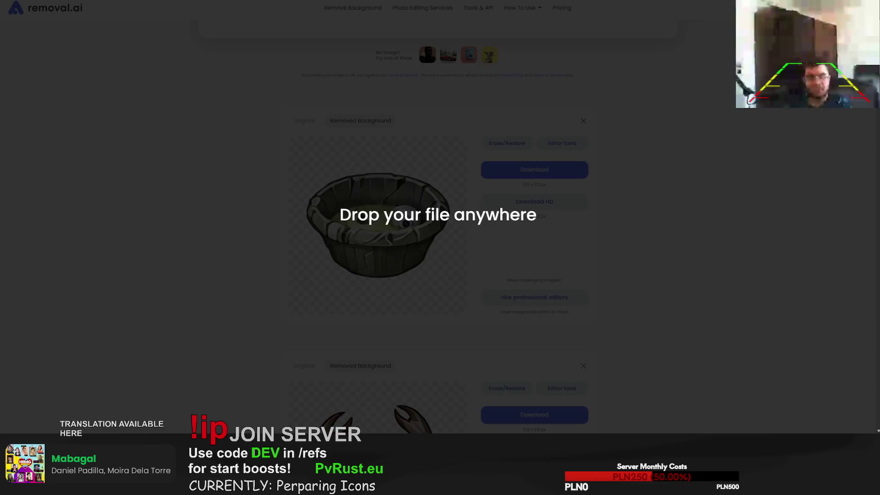
left_click_drag(877, 229, 447, 232)
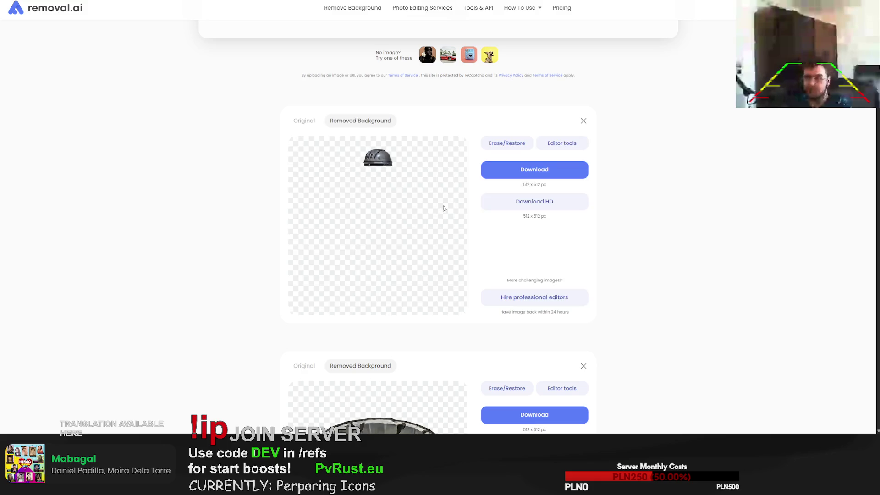
left_click(535, 173)
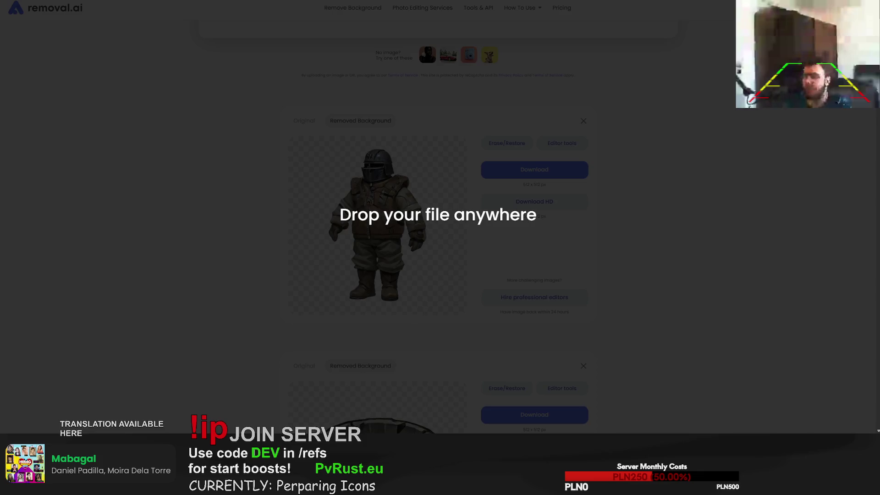
left_click_drag(879, 211, 503, 211)
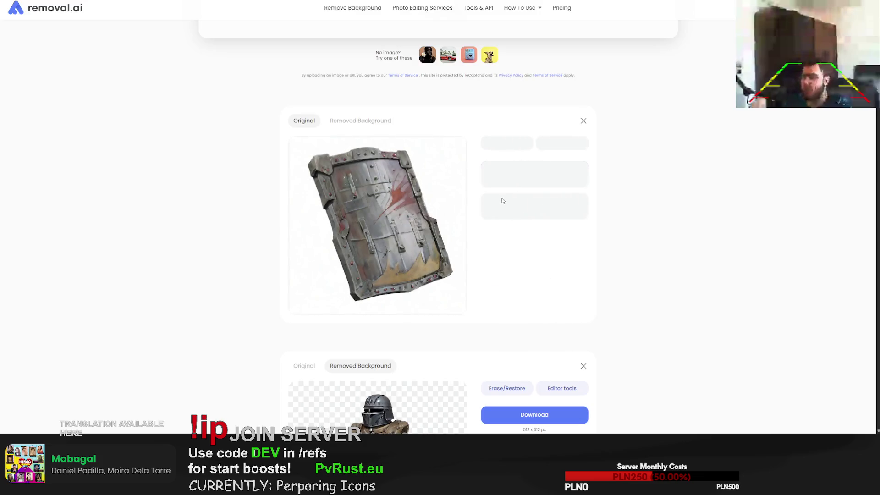